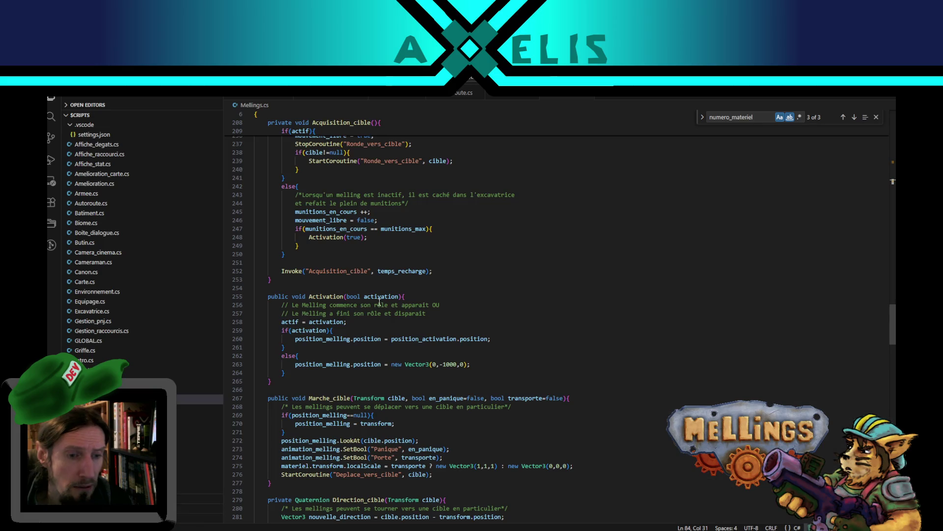
Dismiss the Unity Hub project list and scroll Mellings.cs up to the serialized field declarations
scroll(399, 234, up, 15)
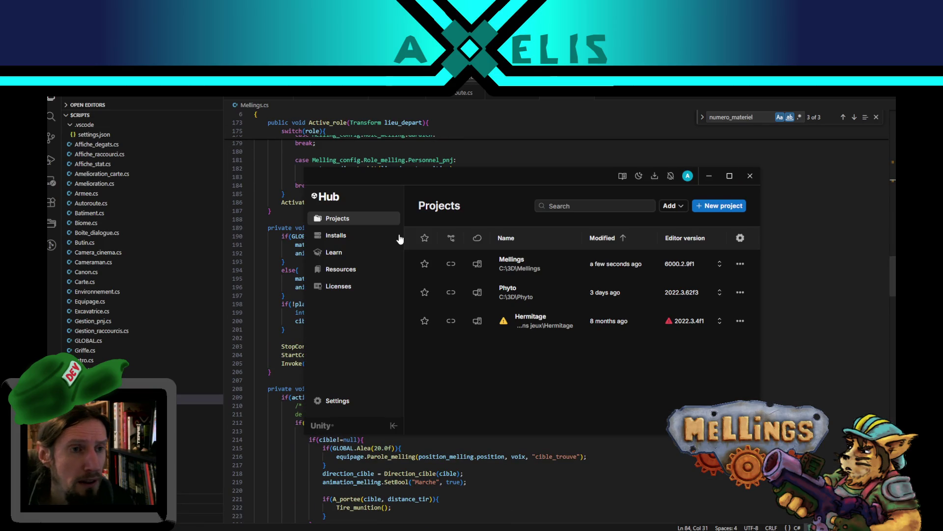
click(750, 176)
scroll(469, 304, up, 20)
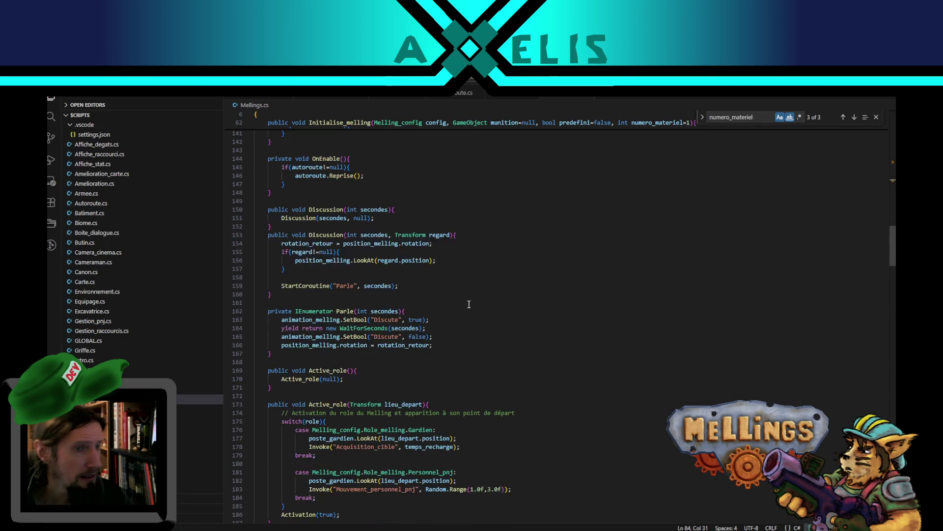
scroll(469, 304, up, 20)
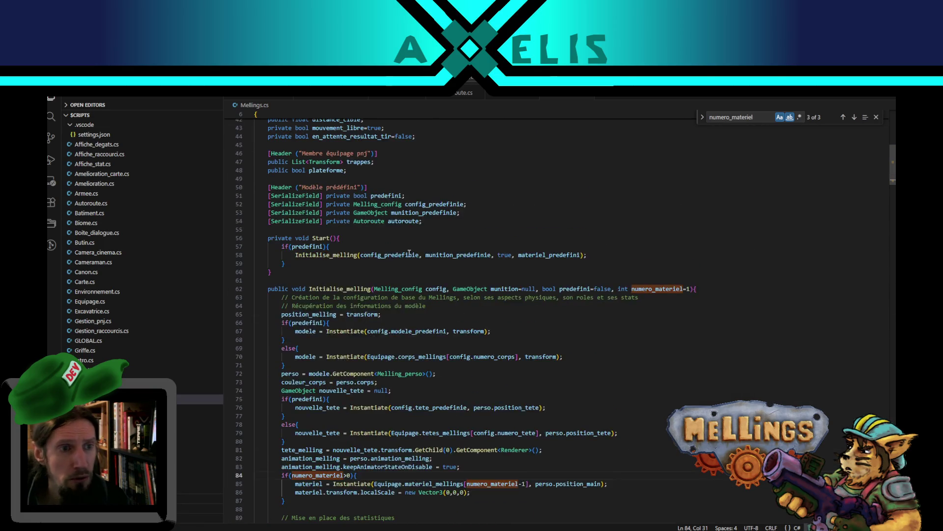
scroll(384, 260, up, 7)
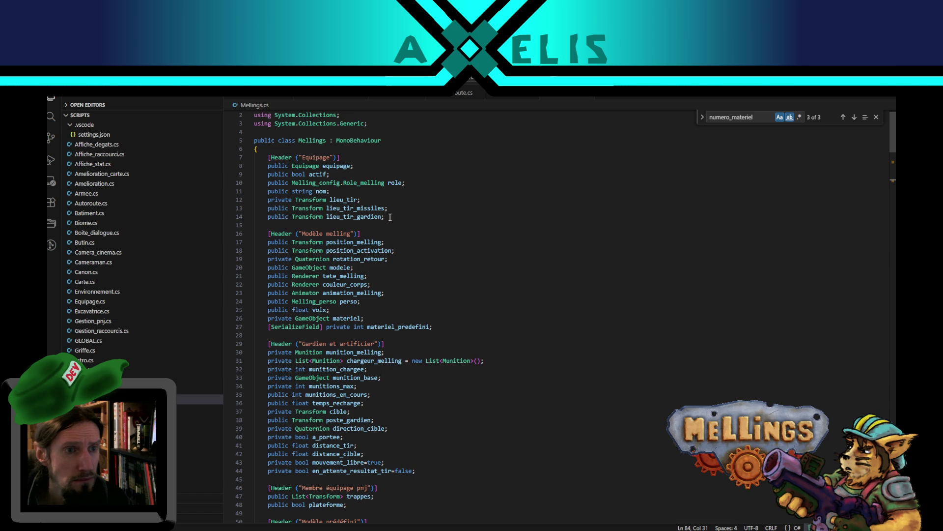
Move the materiel_predefini line down under the Modèle prédéfini header, then return to Unity
click(436, 326)
scroll(558, 396, down, 5)
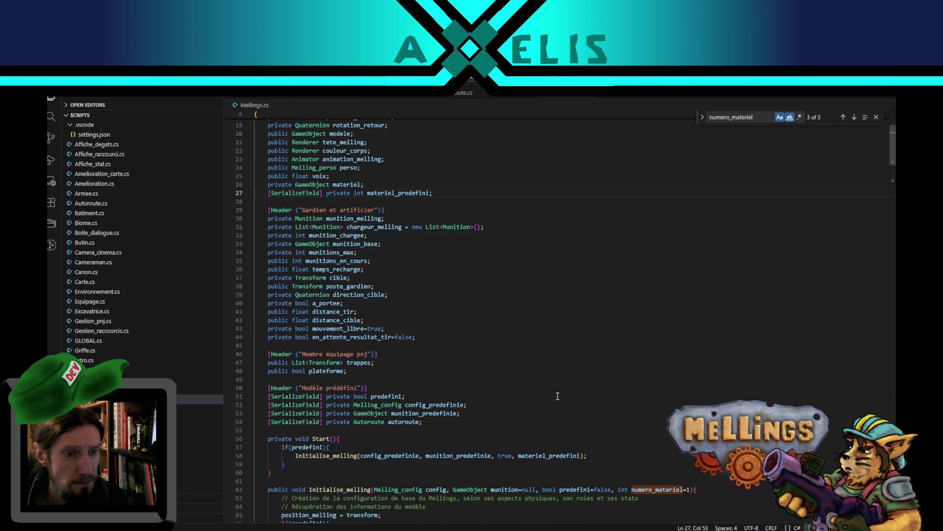
key(alt+Down)
key(alt+Down)
key(alt+Down)
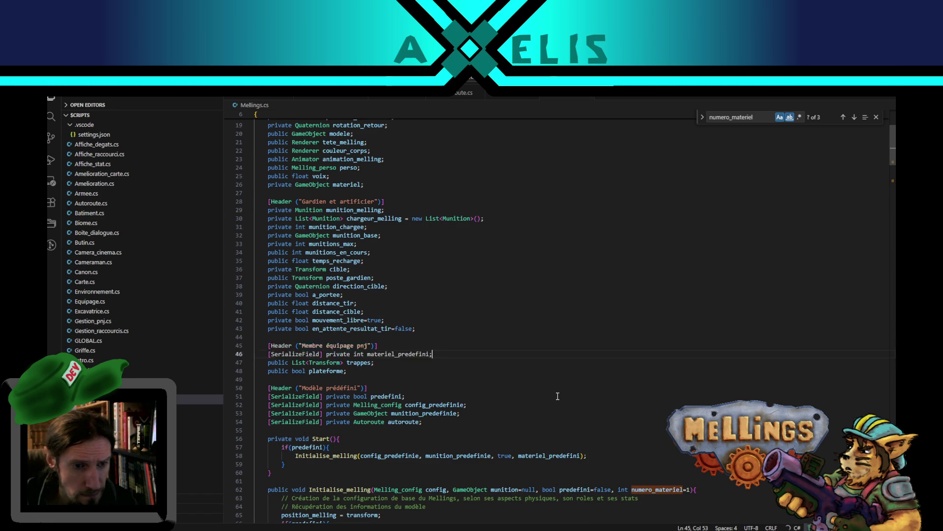
key(alt+Down)
key(alt+Down)
key(alt+Down)
key(alt+Down)
key(alt+Down)
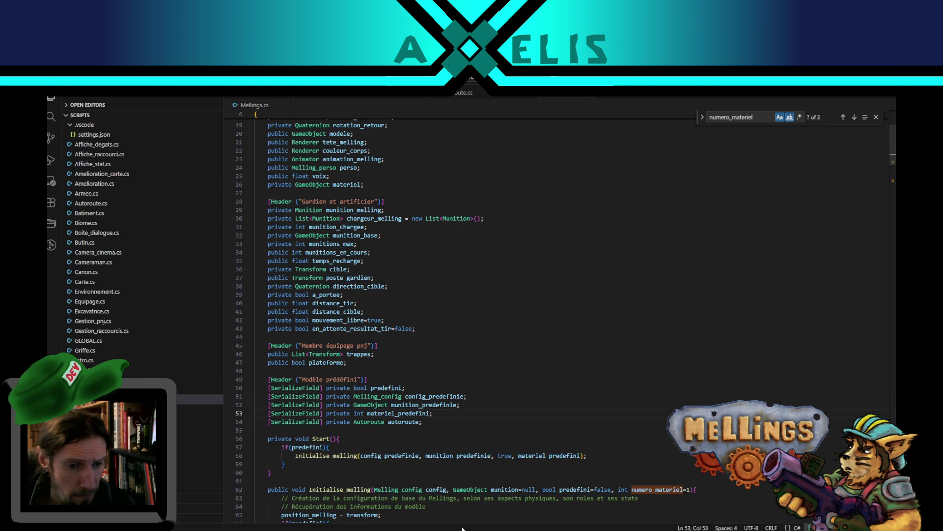
key(alt+Tab)
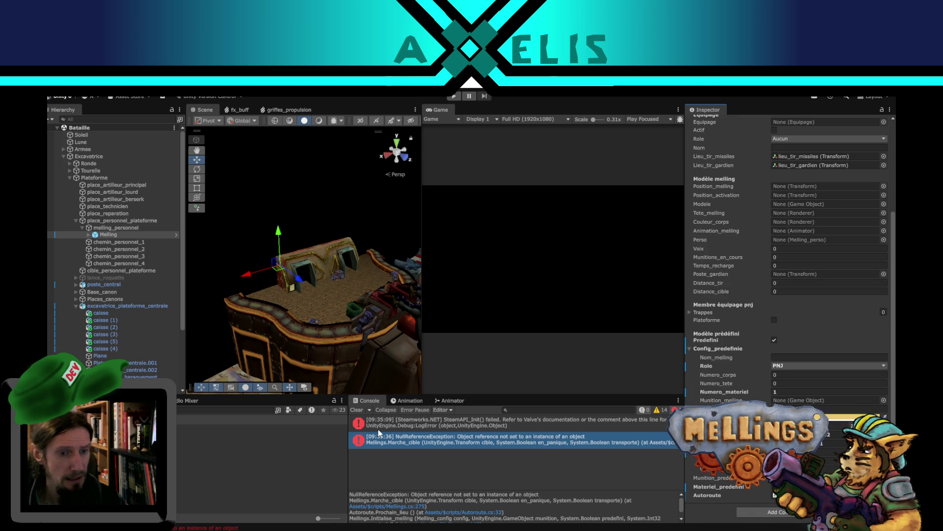
Clear the Console, open the Intro Demo scene and enter play mode
click(357, 410)
double_click(180, 464)
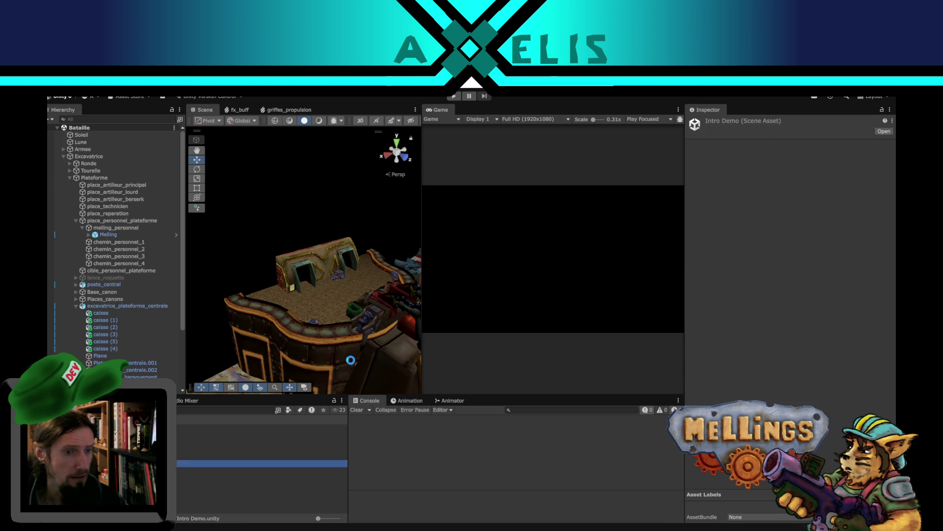
click(453, 97)
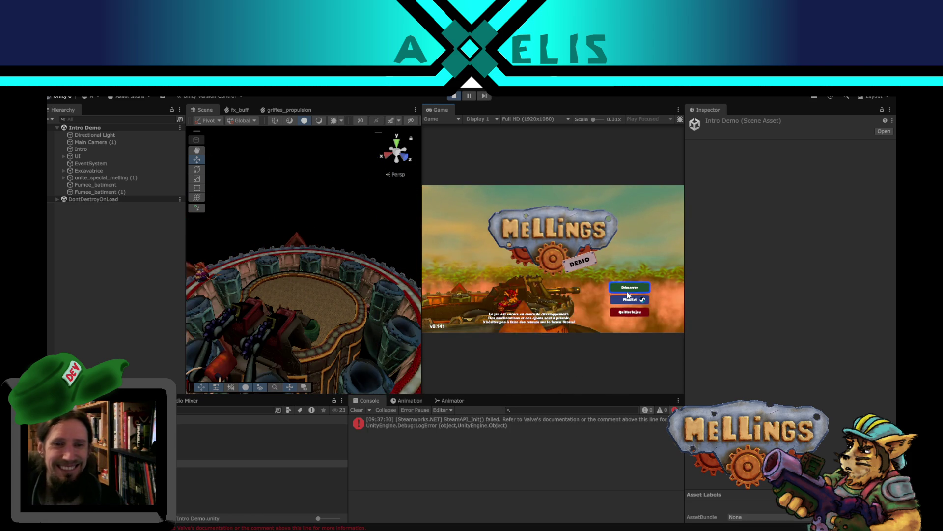
Play through Démarrer and Lancer into Bataille, pause, and select the creature's capsule
click(628, 290)
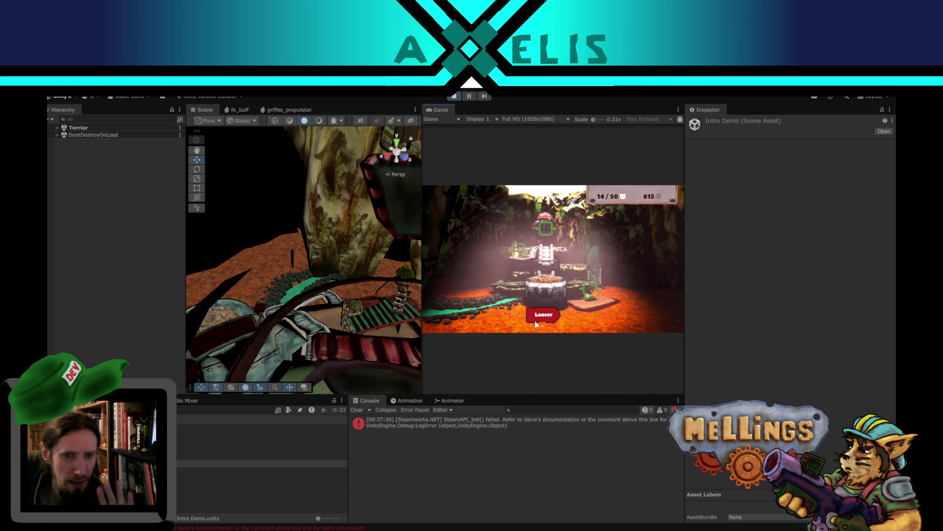
click(536, 321)
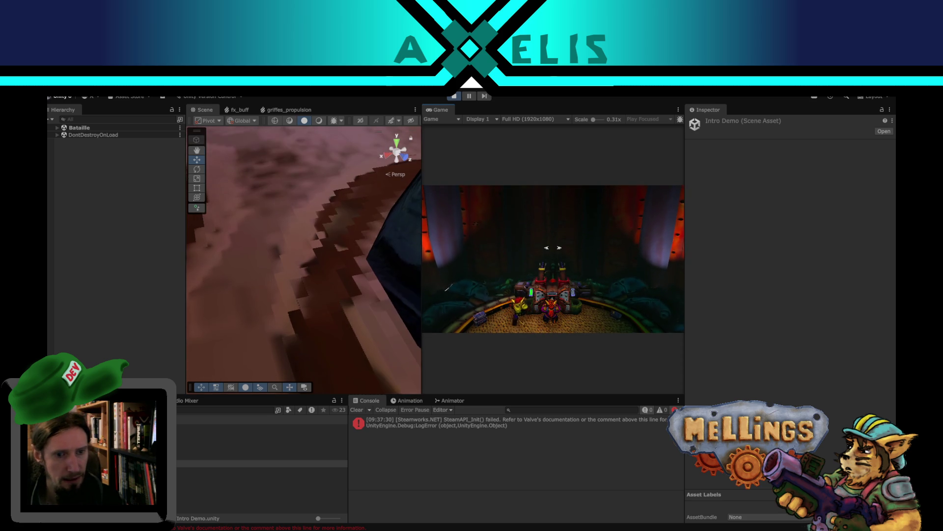
key(Escape)
click(346, 274)
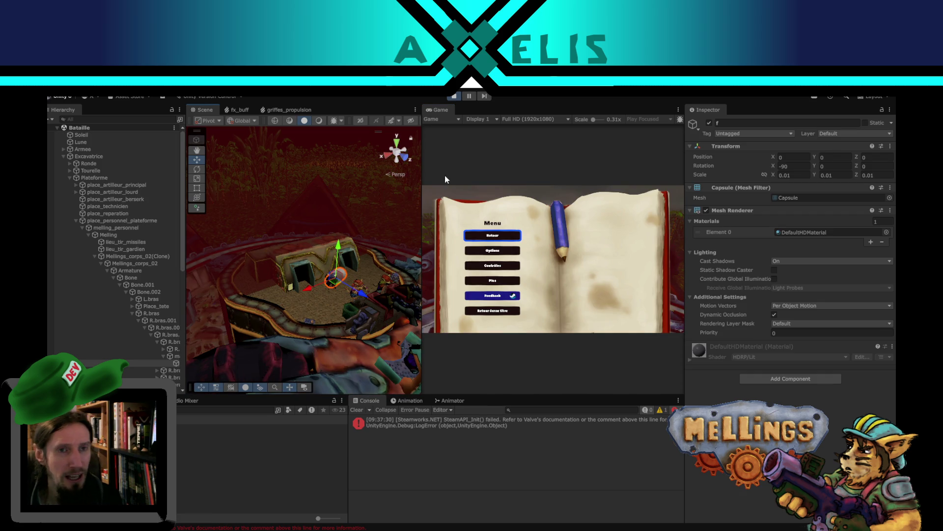
Resume, pause again, and select materiel_lance_roquette(Clone) in a widened Hierarchy
click(490, 236)
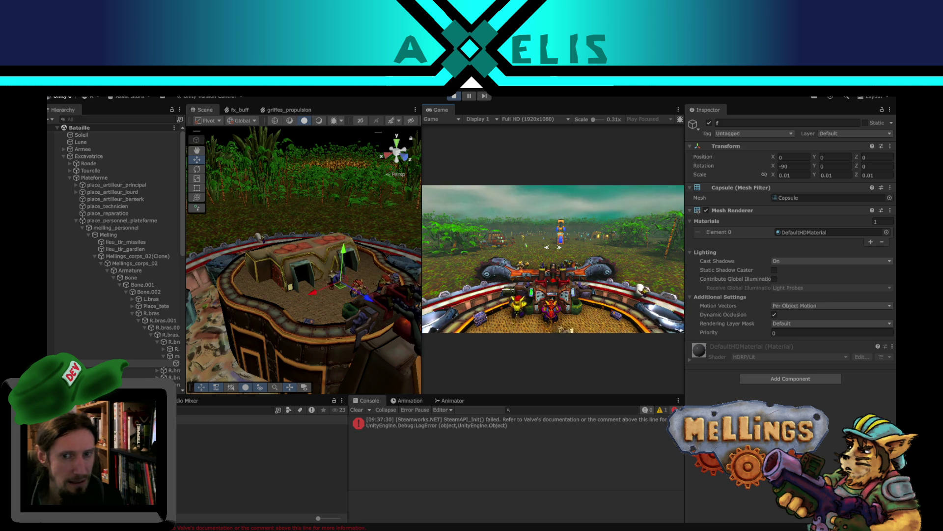
key(Escape)
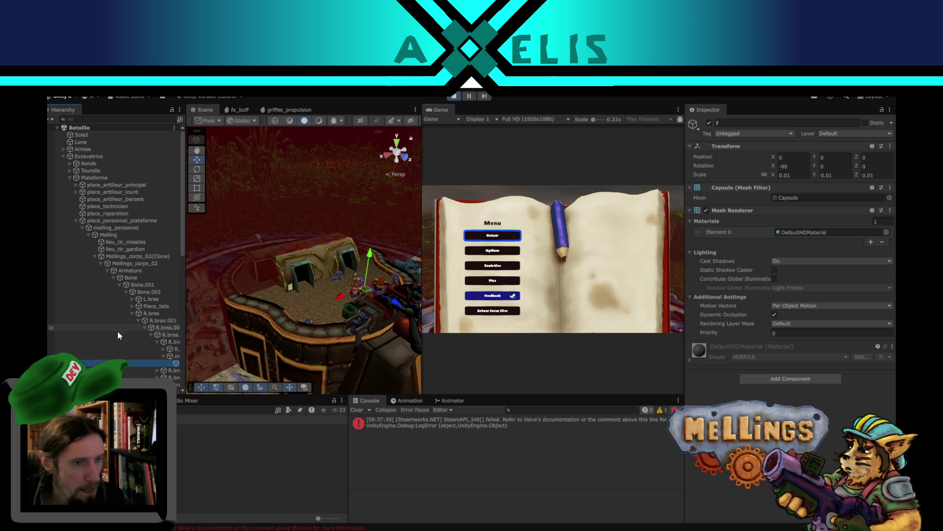
drag(186, 275, 229, 277)
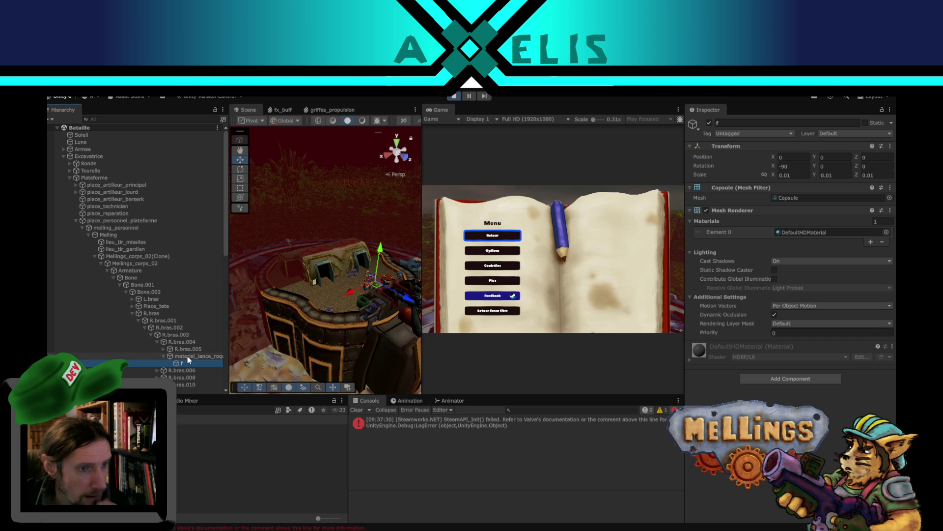
click(187, 356)
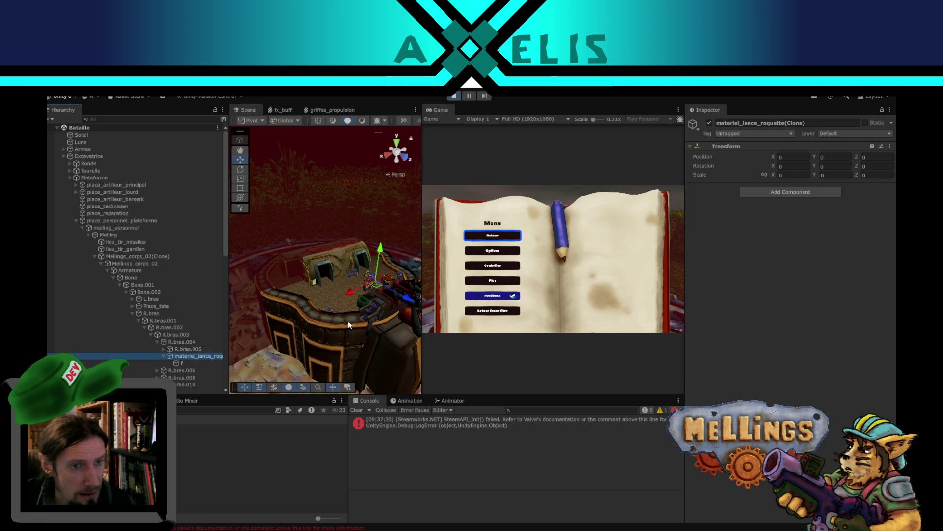
drag(344, 321, 387, 314)
scroll(387, 315, up, 3)
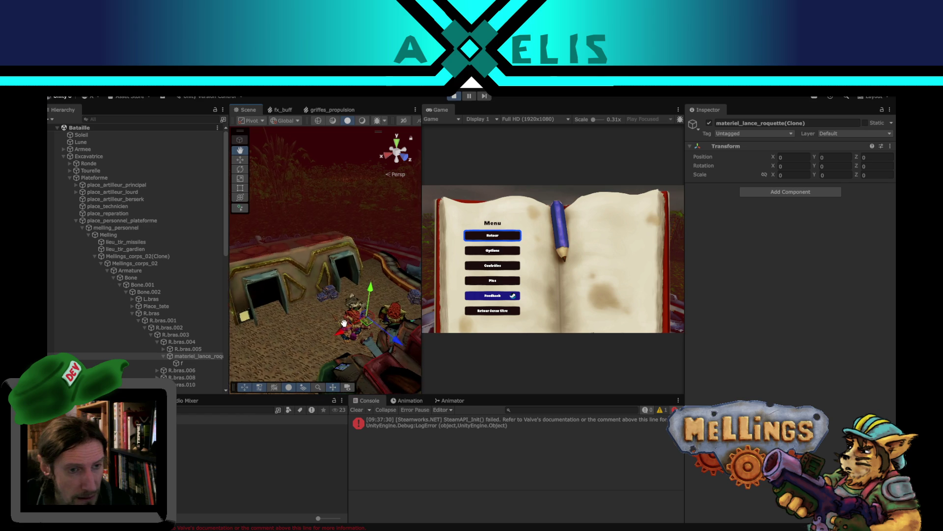
Resume until the equipment's scale reaches 1, then pause, exit play mode and switch to the code editor
click(477, 239)
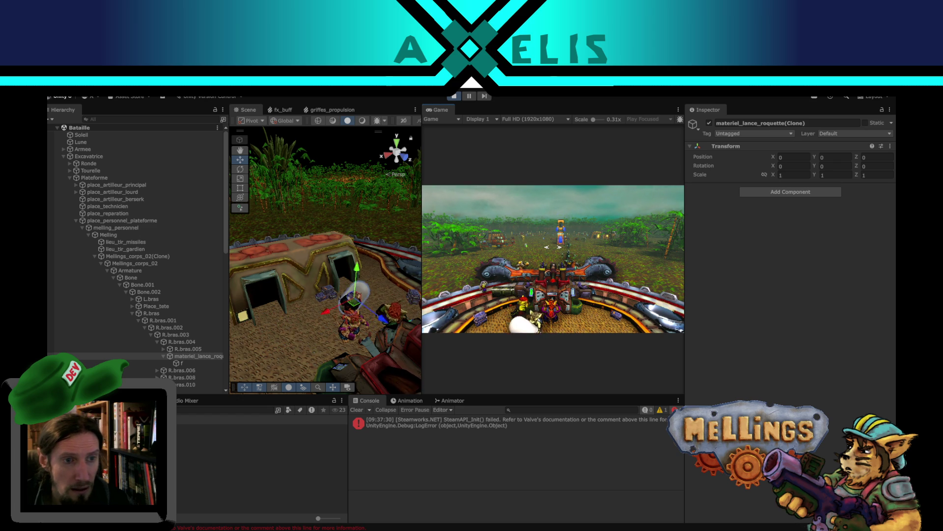
key(Escape)
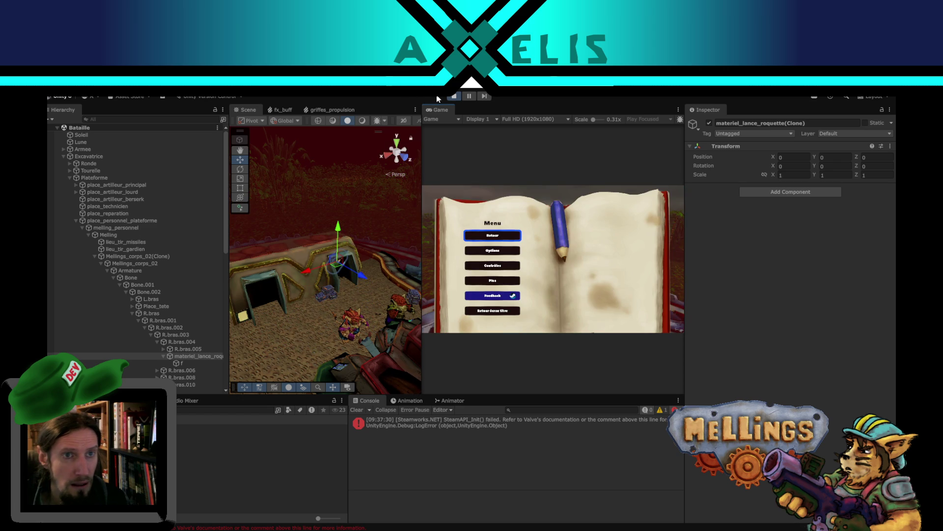
click(455, 96)
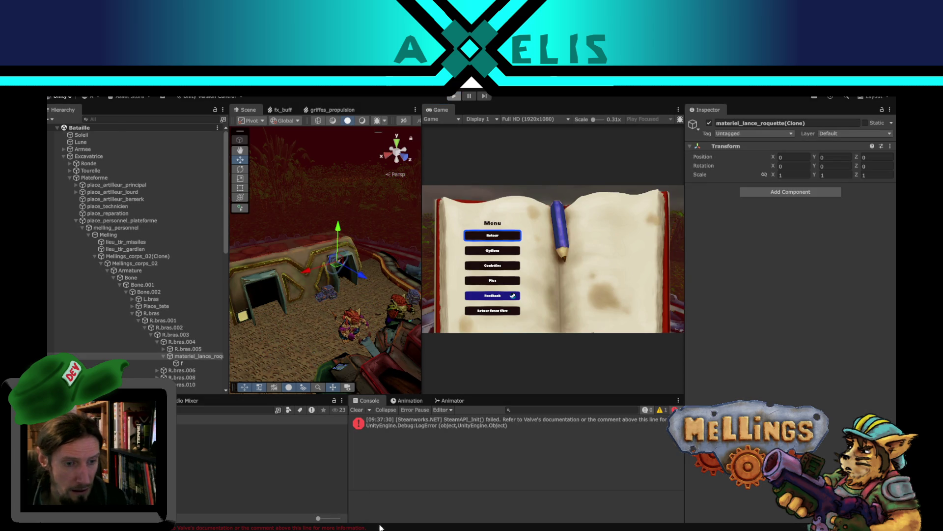
key(alt+Tab)
Open Autoroute.cs and select the transport argument passed to Marche_cible on line 33
scroll(491, 216, down, 20)
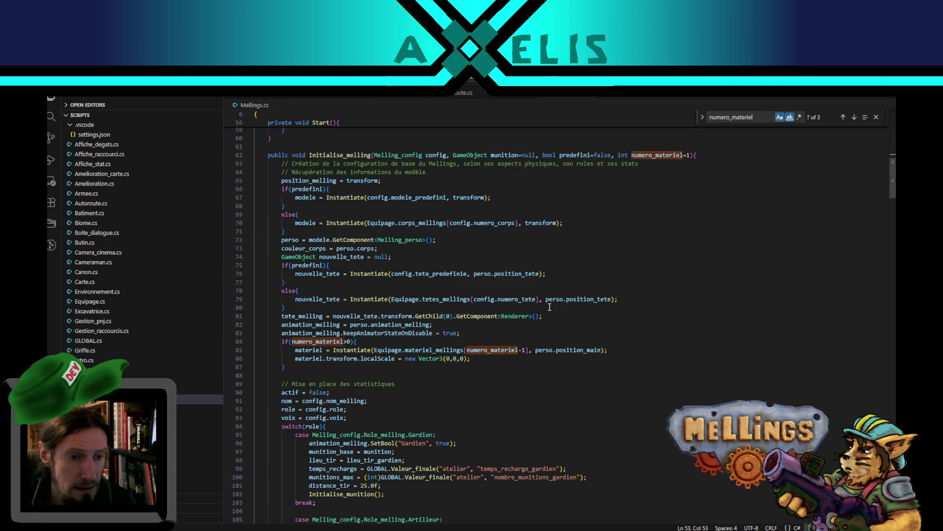
scroll(538, 385, down, 7)
scroll(538, 385, up, 1)
click(455, 96)
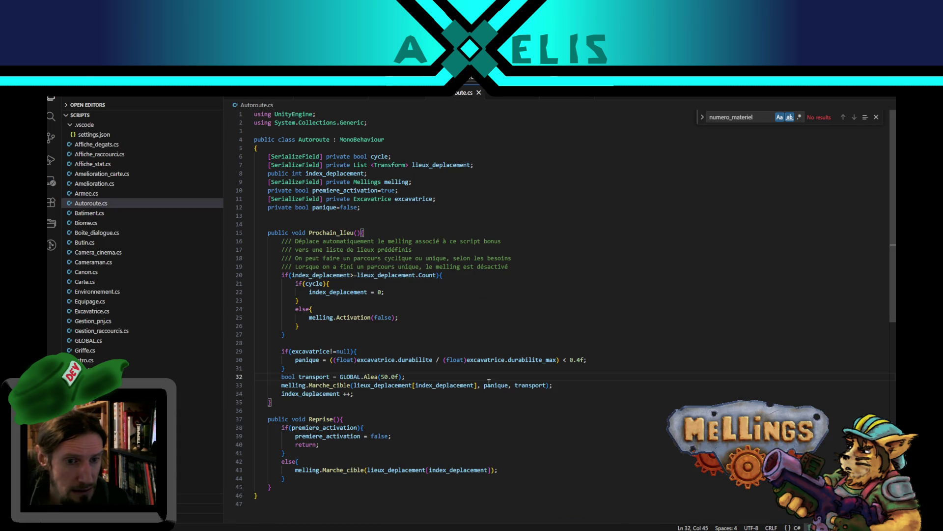
double_click(540, 386)
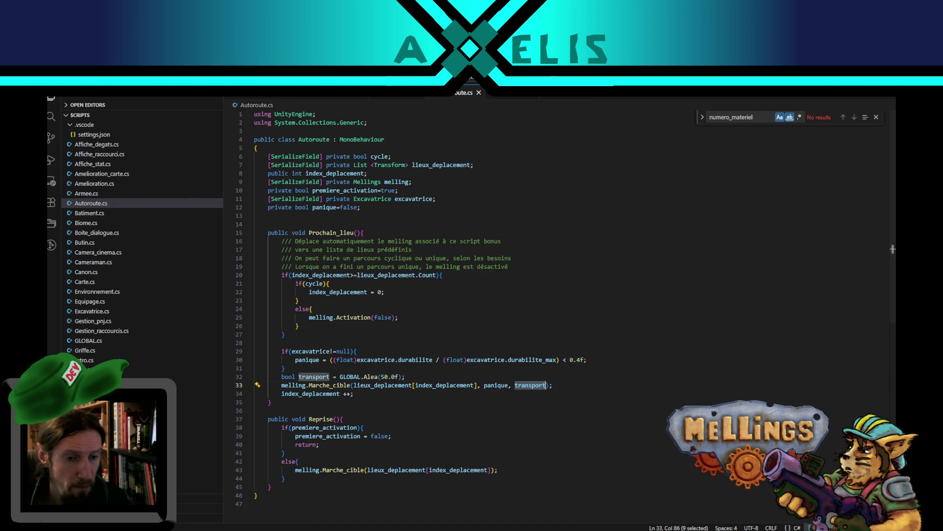
key(alt+Tab)
Show the Mellings animator graph and inspect the Panique and Porte_caisse transitions
click(453, 400)
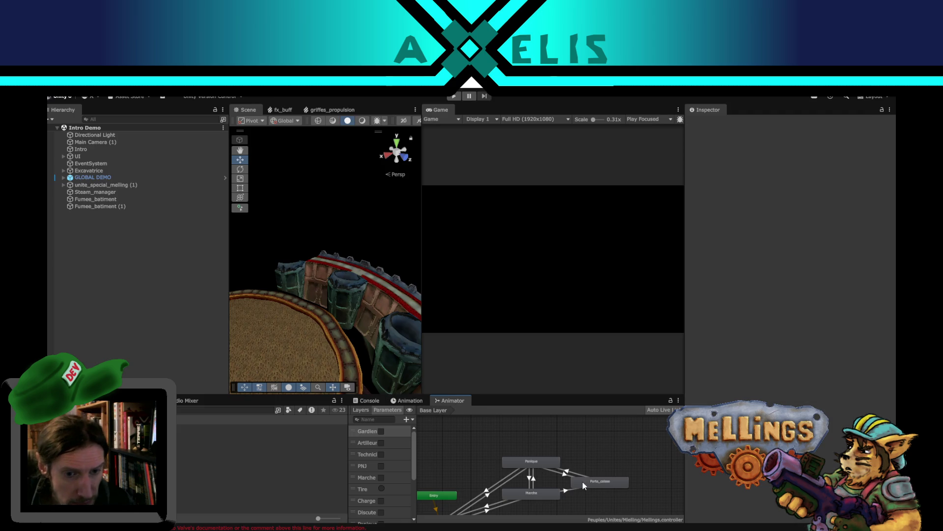
click(532, 463)
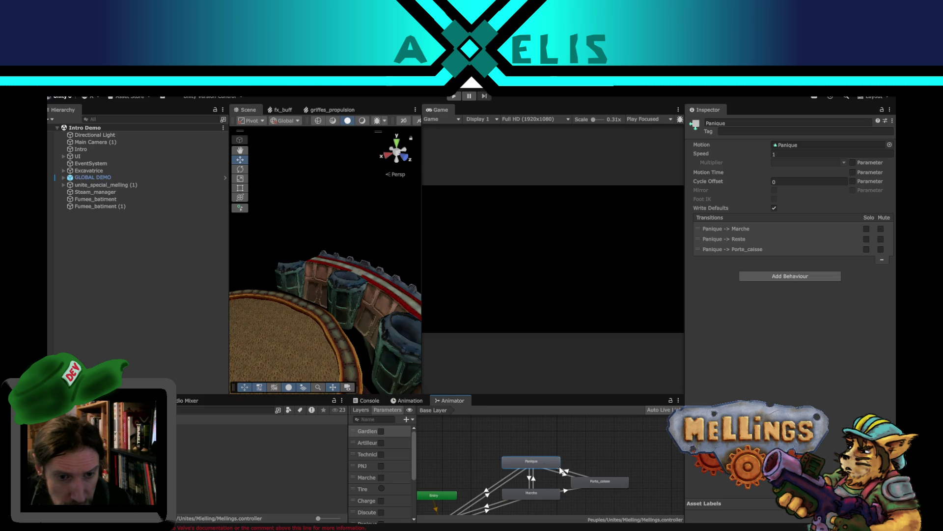
click(603, 482)
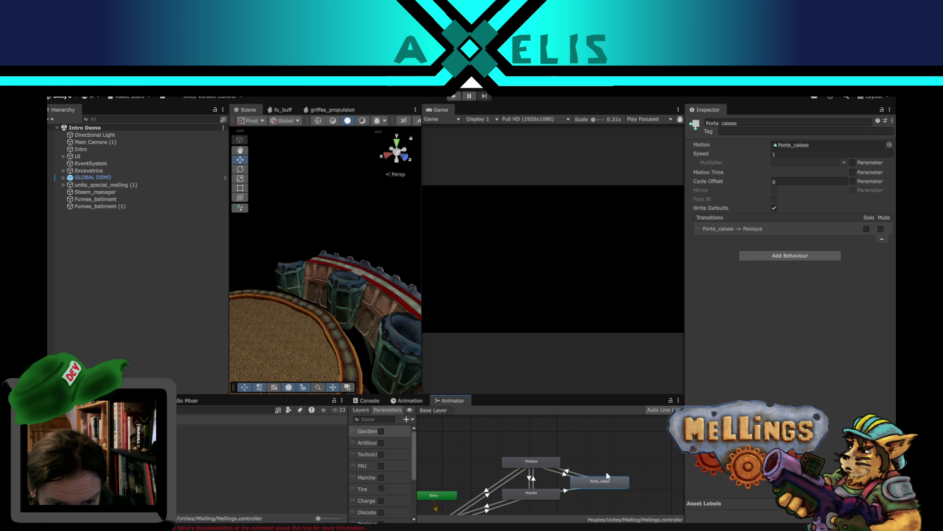
scroll(606, 472, up, 3)
drag(536, 473, 571, 439)
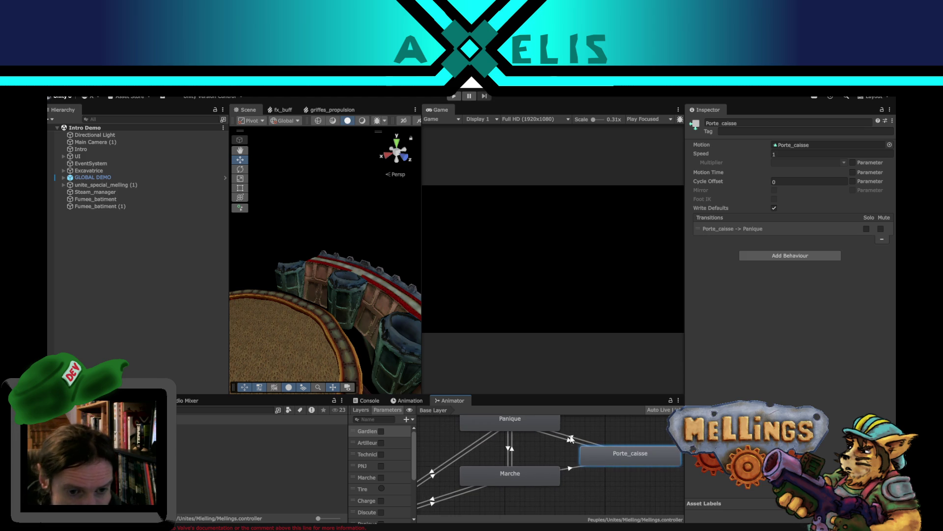
Make a new transition from Porte_caisse to Marche and select it
right_click(606, 462)
click(632, 466)
click(520, 476)
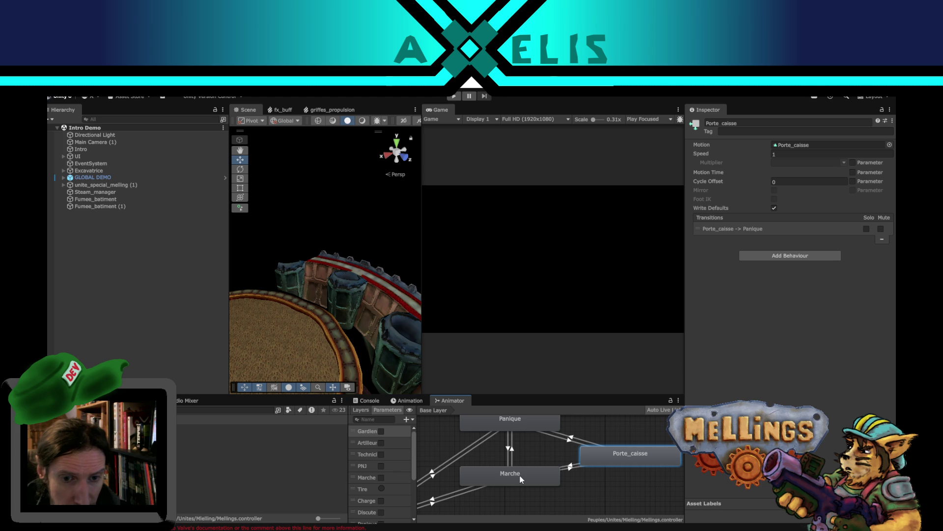
click(570, 465)
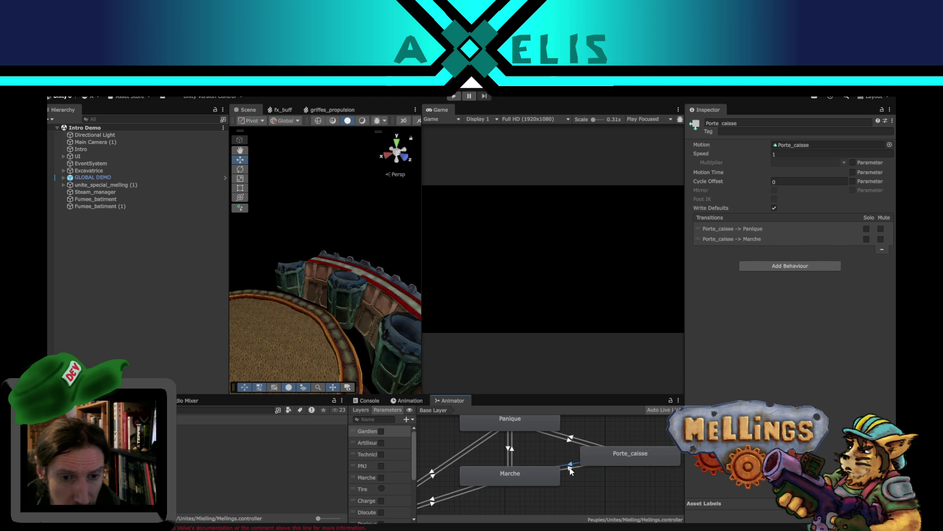
click(571, 468)
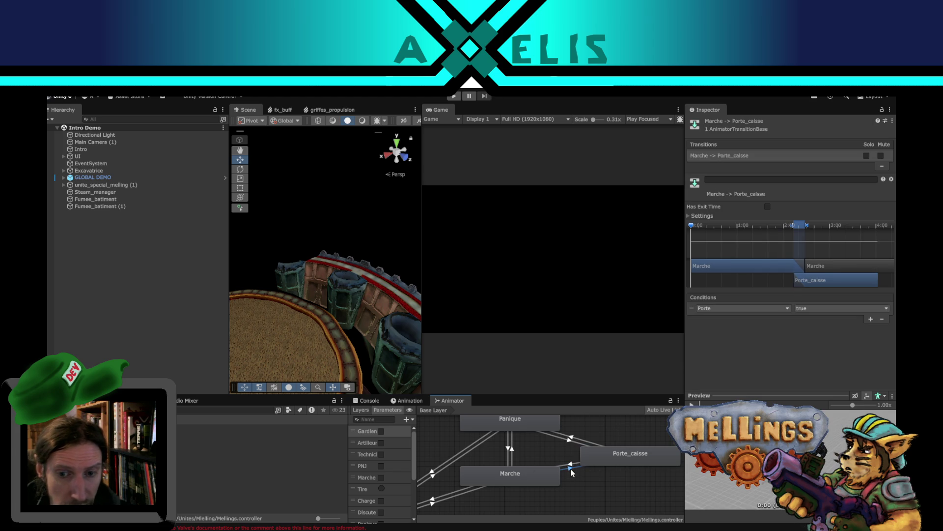
click(570, 466)
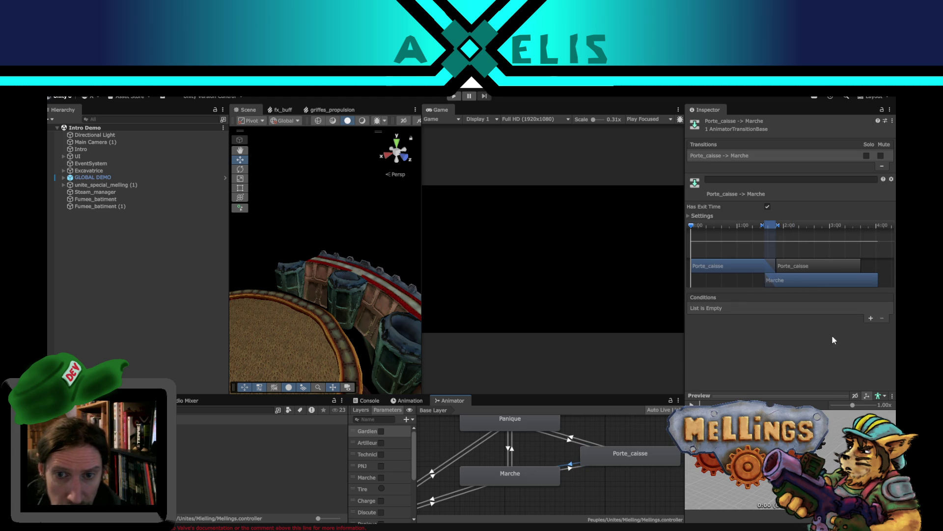
Add a condition to the Porte_caisse → Marche transition requiring Porte to be false
click(871, 318)
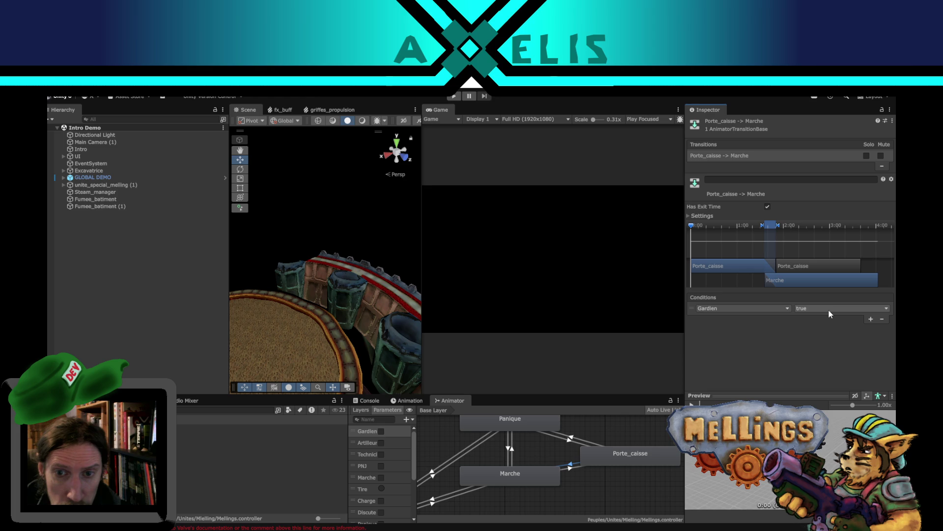
click(776, 308)
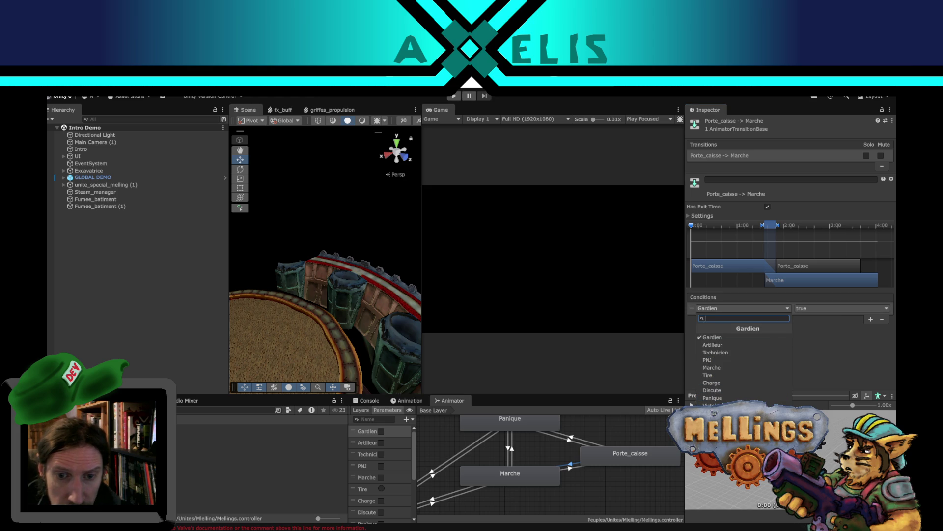
click(712, 412)
click(834, 307)
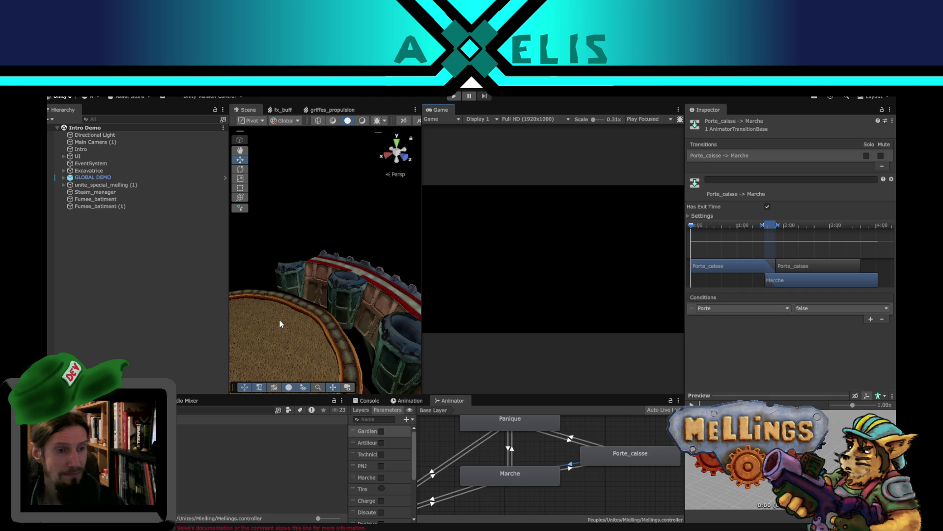
scroll(278, 327, up, 3)
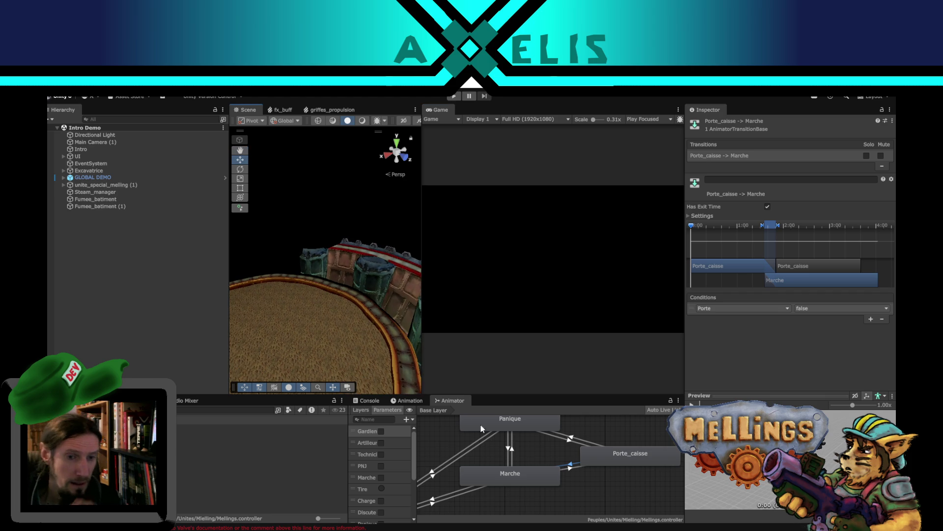
scroll(481, 424, down, 5)
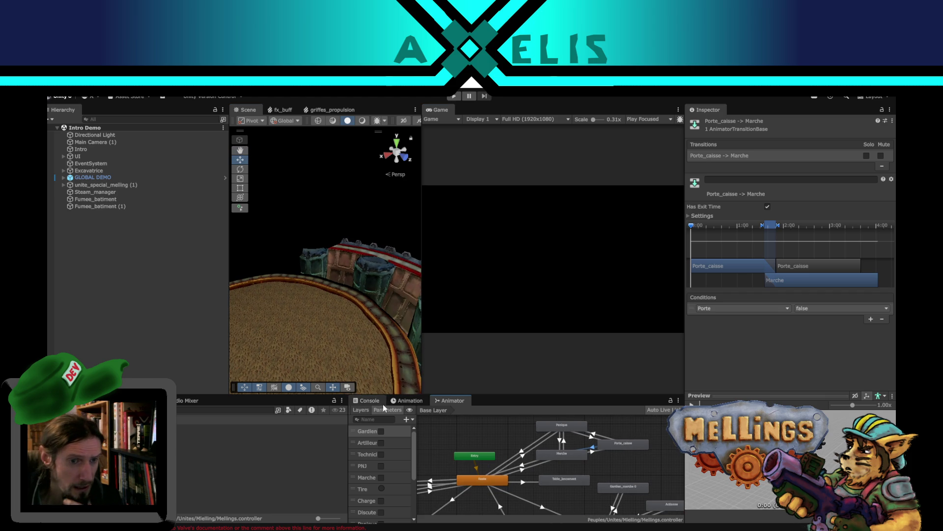
Show the Console, select Excavatrice, and scroll its Equipage lists down to the mellings sound clips
click(366, 400)
click(131, 309)
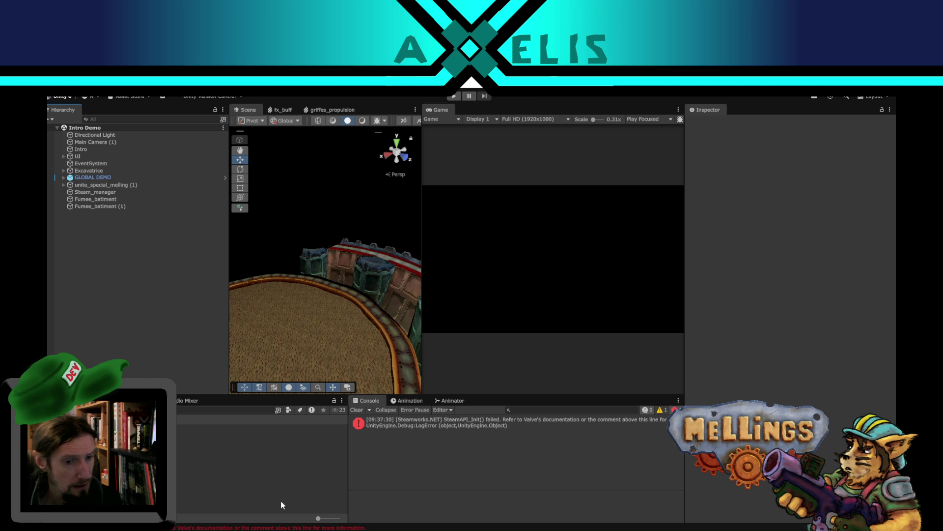
mouse_move(375, 528)
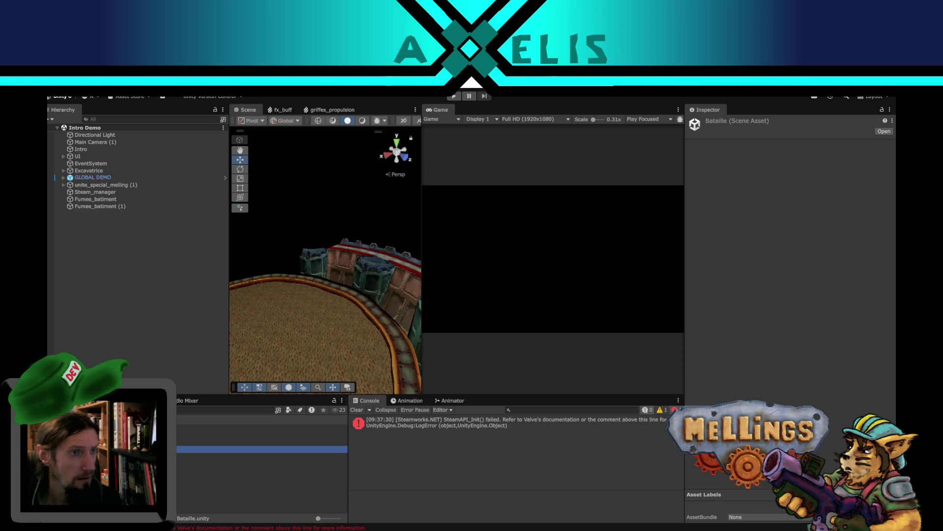
click(93, 157)
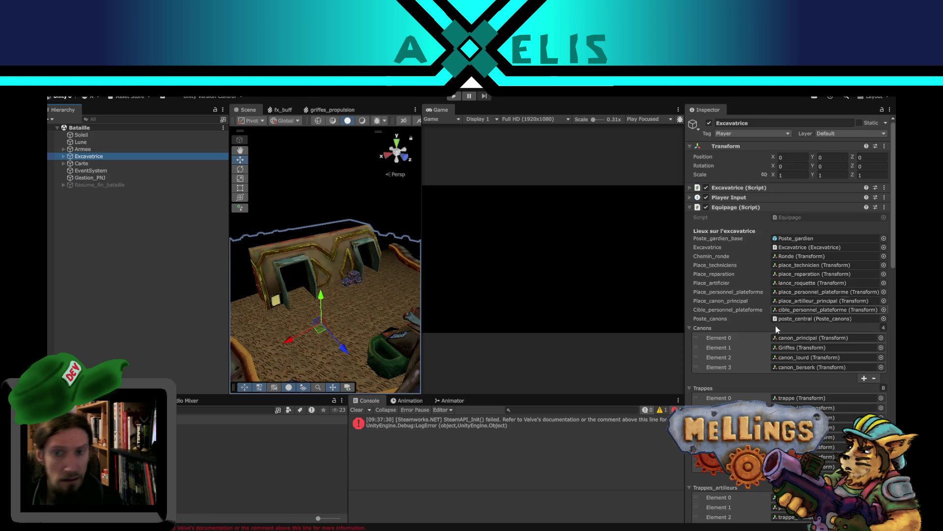
scroll(733, 308, down, 3)
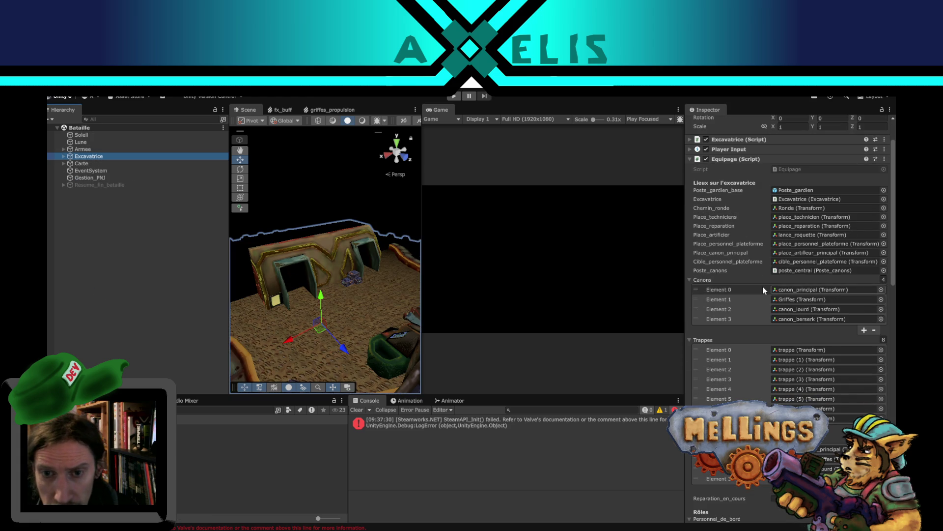
scroll(763, 286, down, 2)
scroll(803, 387, down, 5)
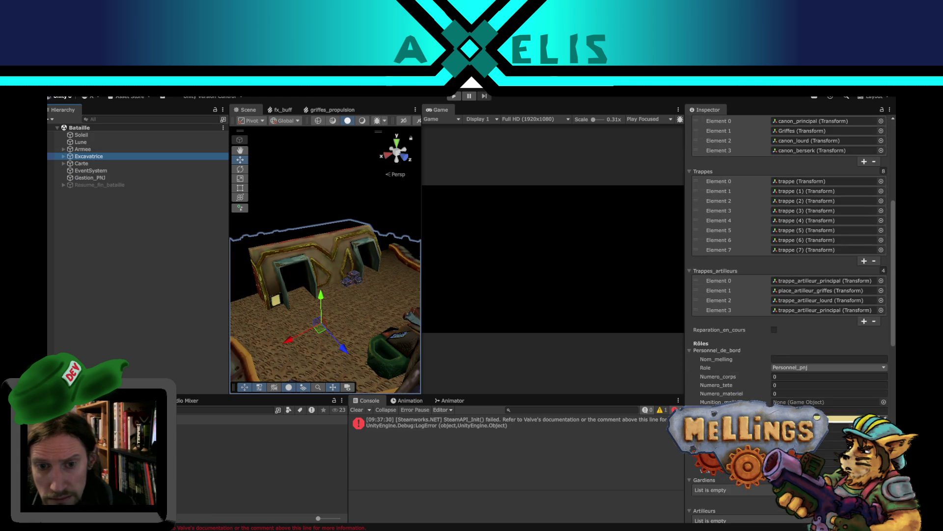
scroll(791, 319, down, 10)
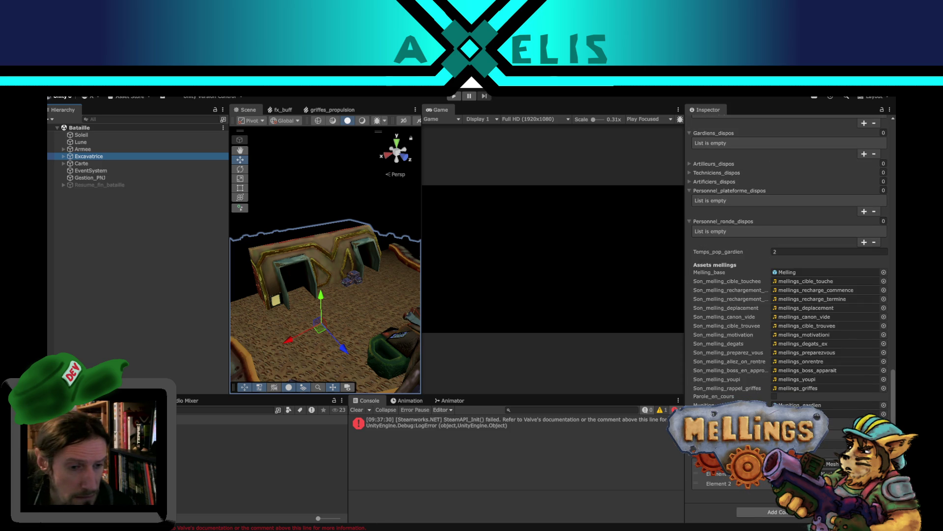
key(alt+Tab)
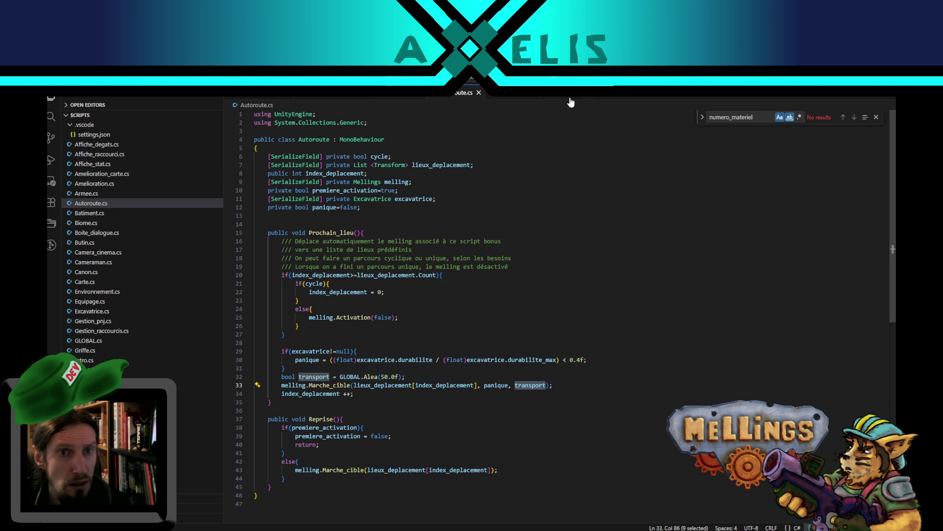
Select materiel_mellings in Mellings.cs and find its declaration on line 61 of Equipage.cs
click(547, 95)
scroll(378, 383, up, 5)
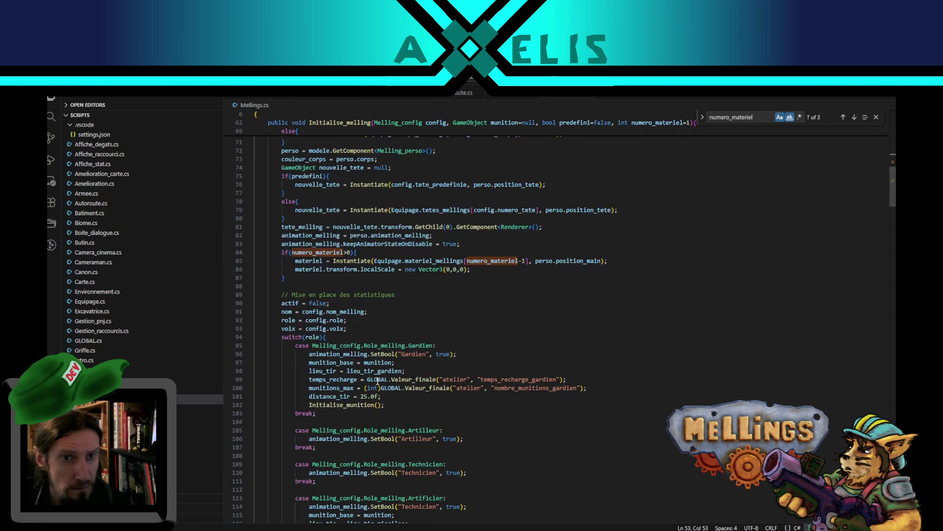
scroll(377, 382, up, 6)
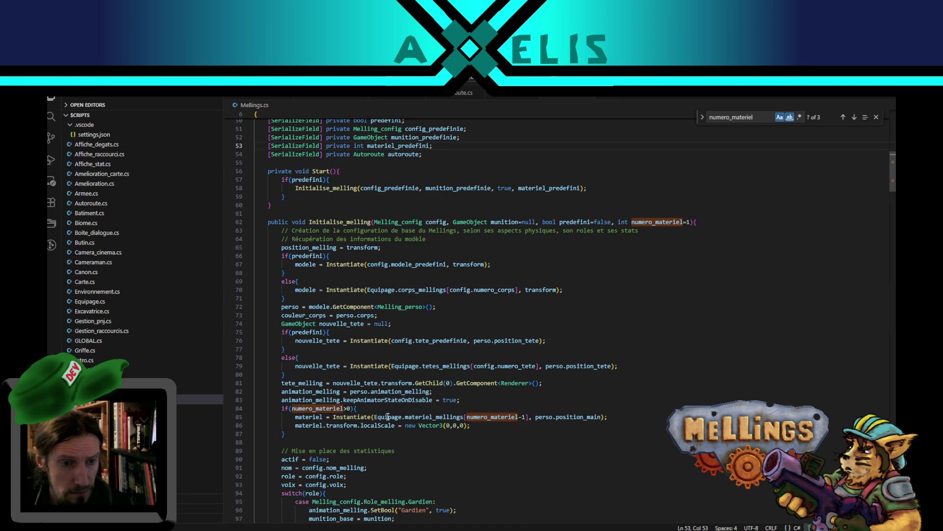
double_click(415, 418)
key(ctrl+f)
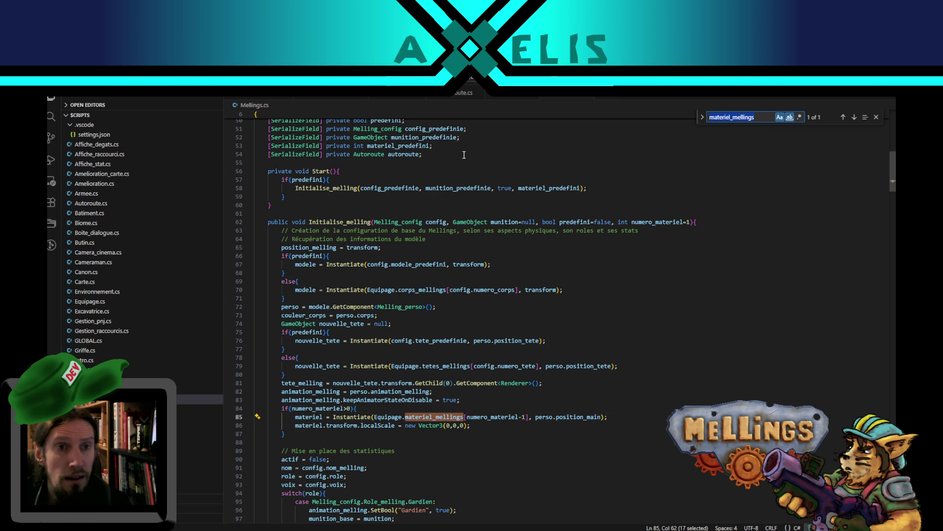
click(390, 98)
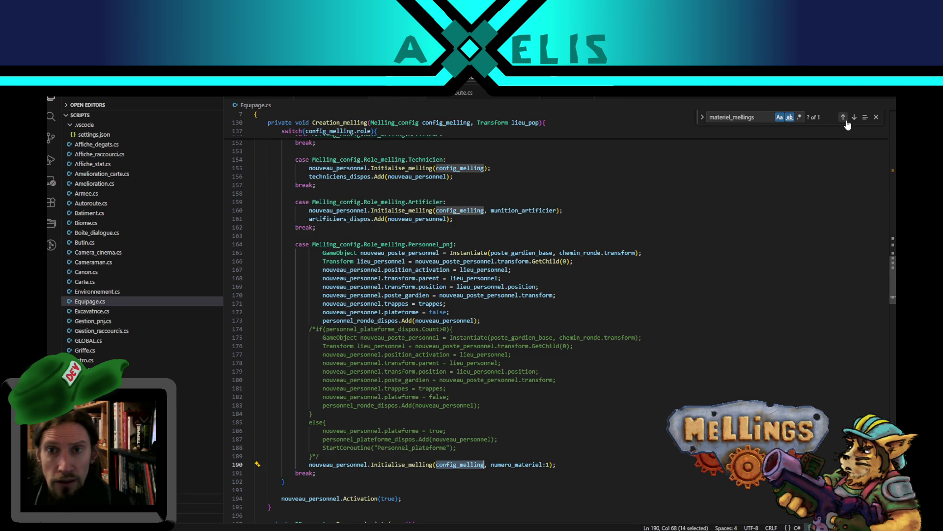
click(843, 117)
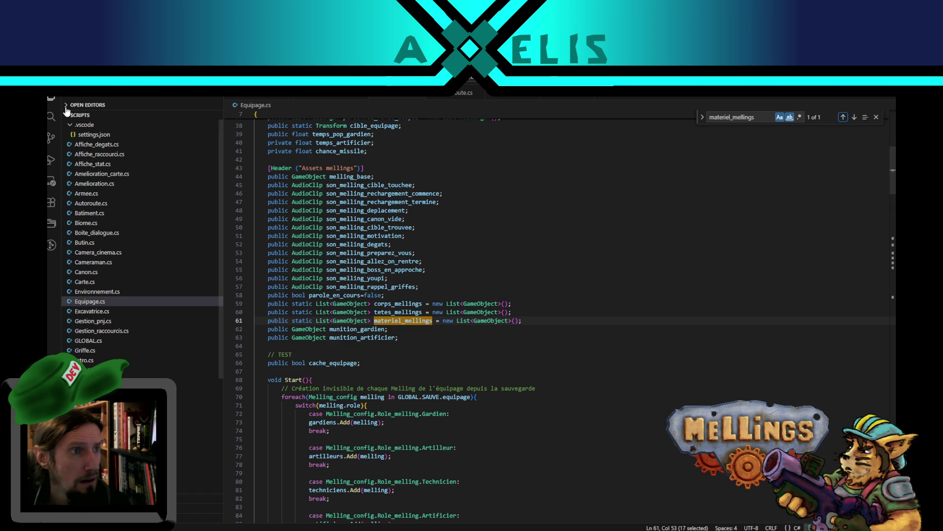
Search all files for materiel_mellings, open its Terrier.cs use, then open Terrier.unity in Unity
key(ctrl+shift+f)
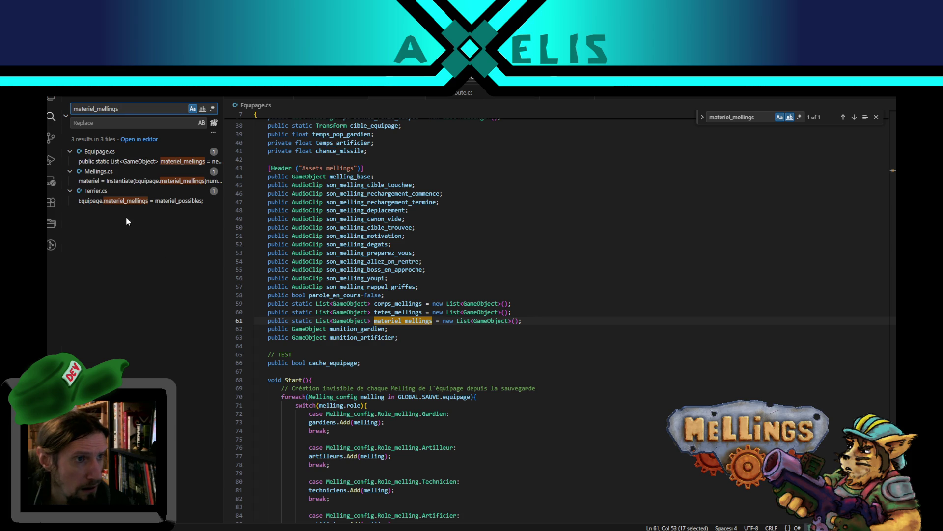
click(116, 202)
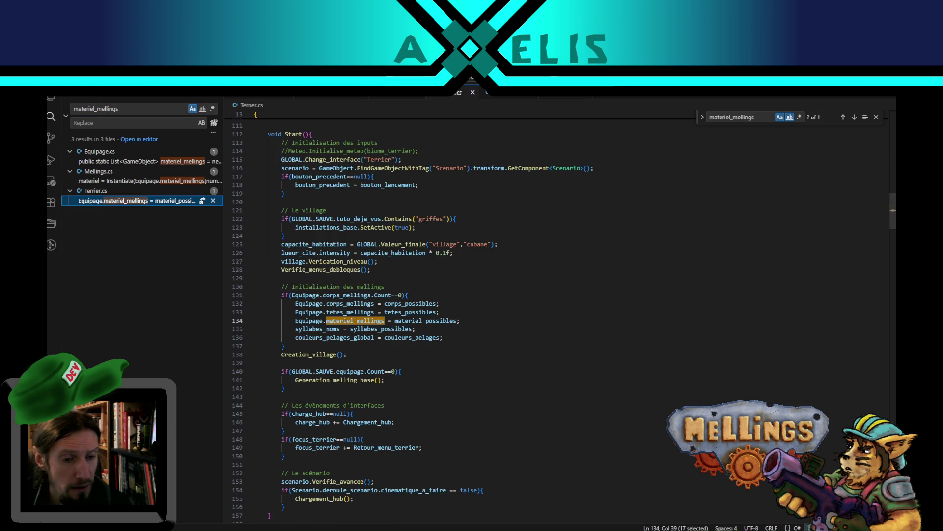
key(alt+Tab)
double_click(260, 470)
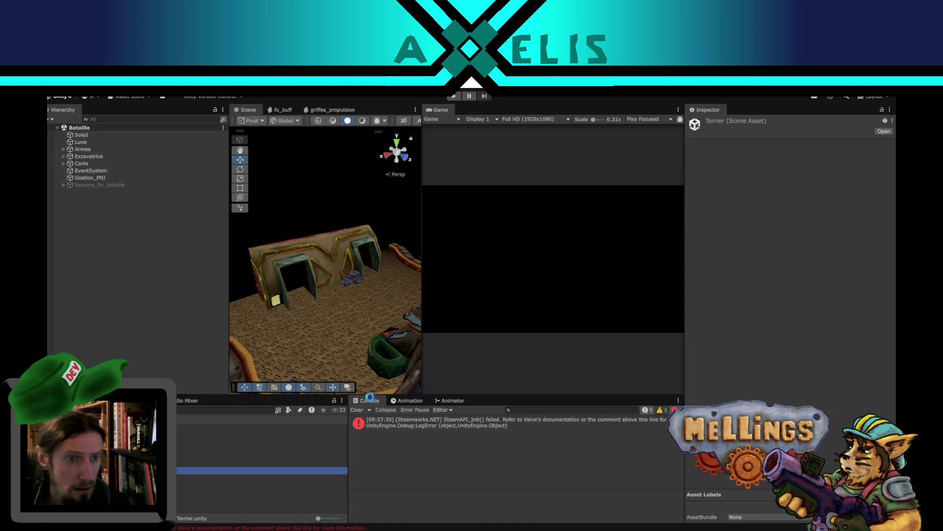
Select Terrier, drop an asset onto Element 0 of Corps possibles, then deselect
click(90, 156)
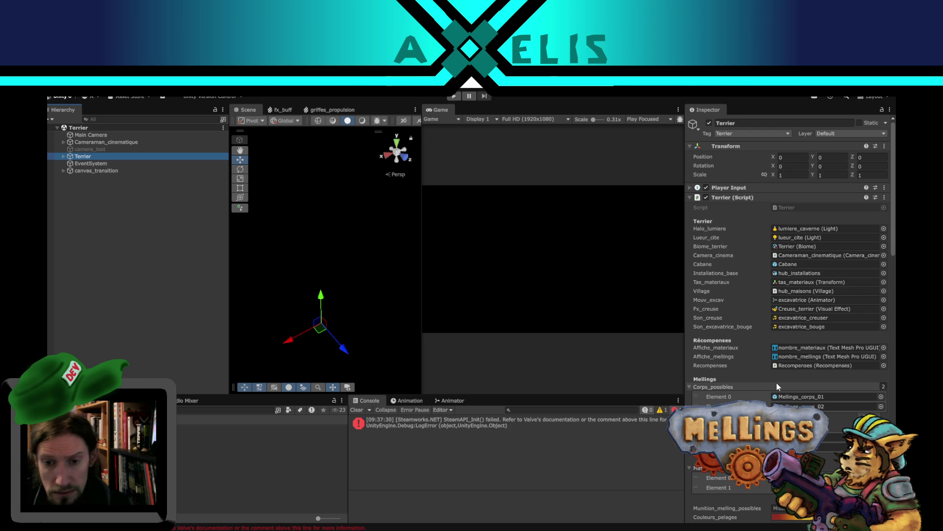
scroll(727, 349, down, 5)
scroll(727, 348, down, 10)
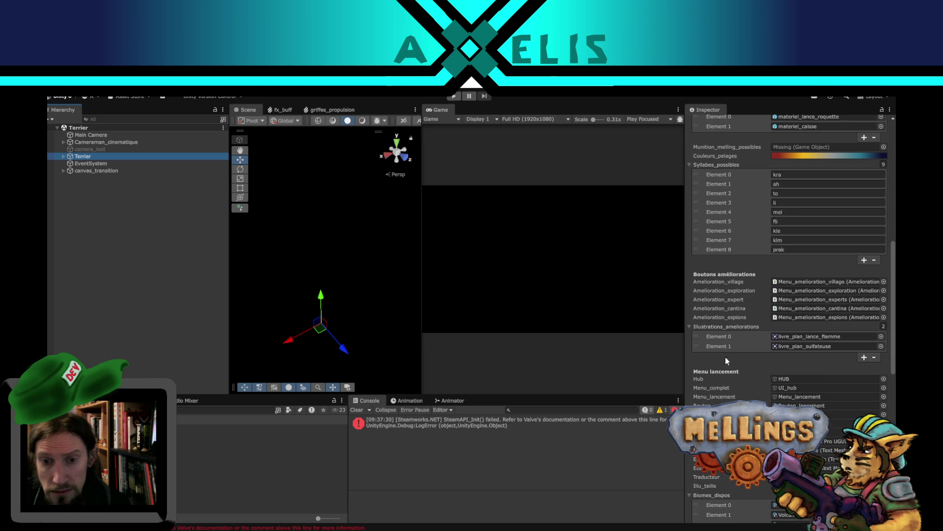
scroll(727, 349, down, 5)
scroll(726, 349, down, 5)
scroll(786, 295, up, 4)
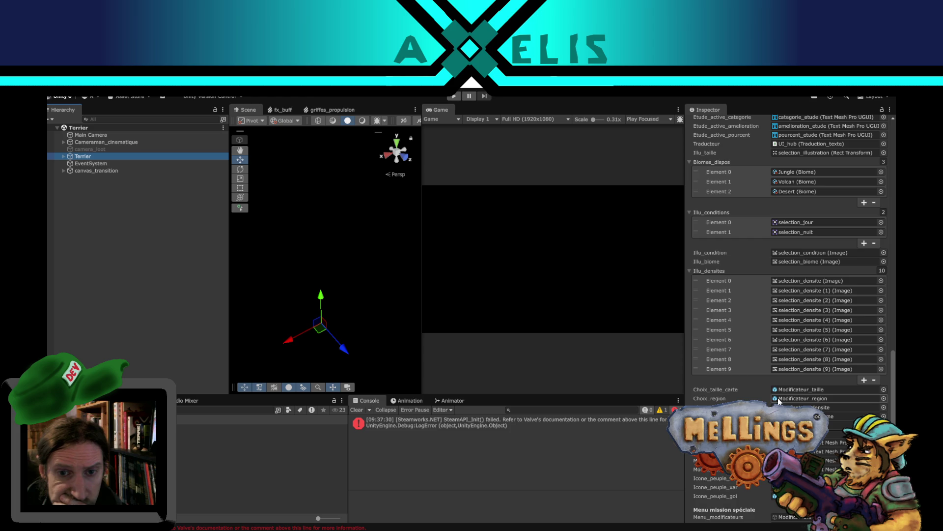
scroll(756, 399, up, 6)
scroll(742, 397, up, 8)
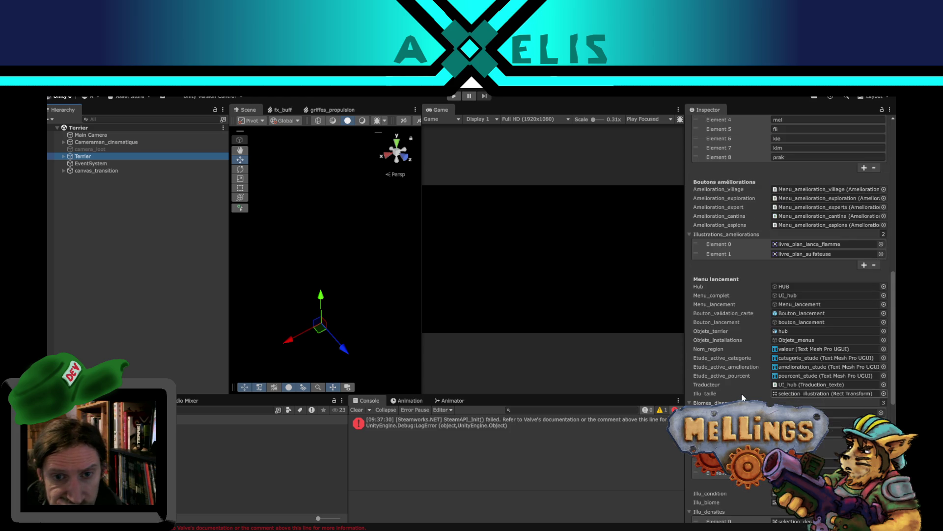
scroll(743, 397, up, 15)
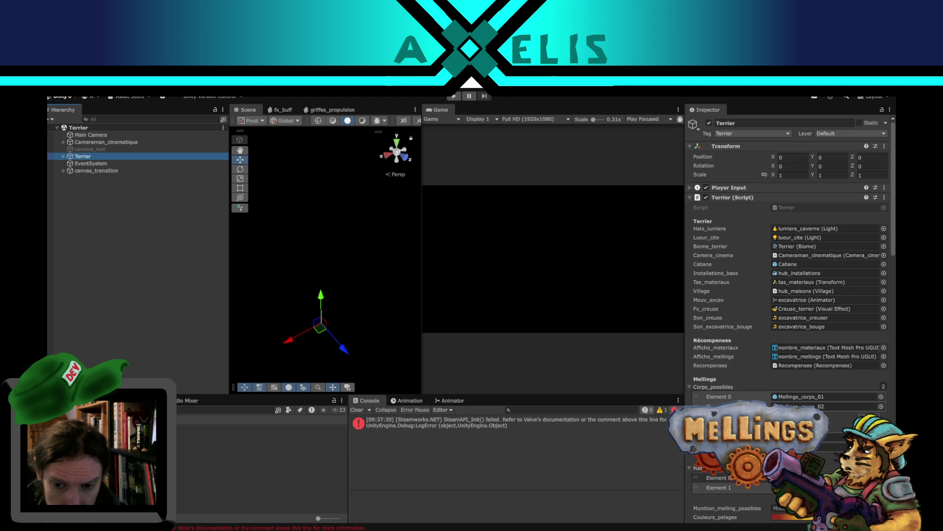
drag(725, 487, 724, 479)
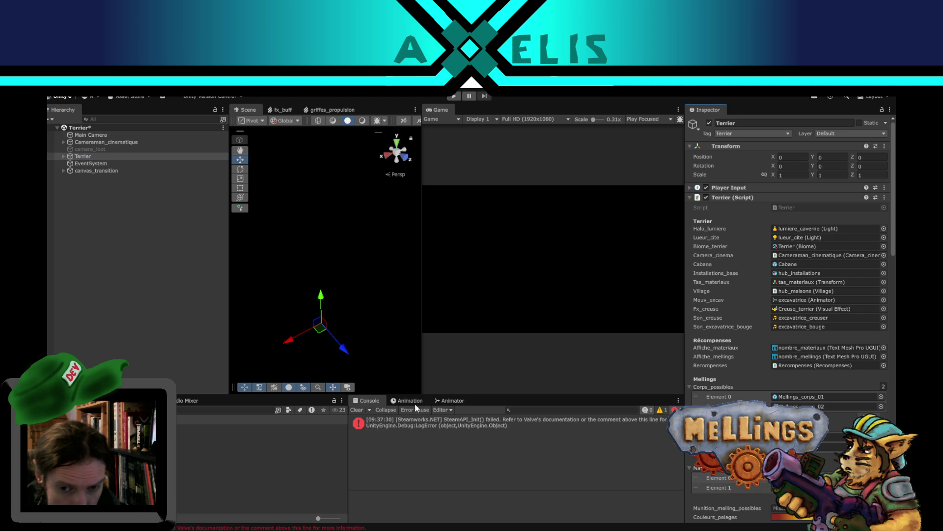
click(111, 281)
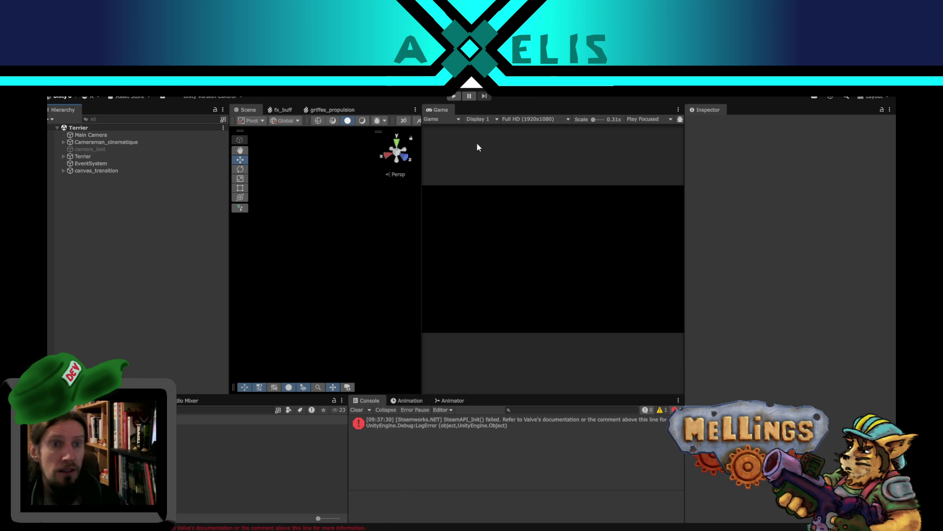
Run the Terrier scene until NullReference errors appear, stop it, and open Intro Demo.unity
click(456, 99)
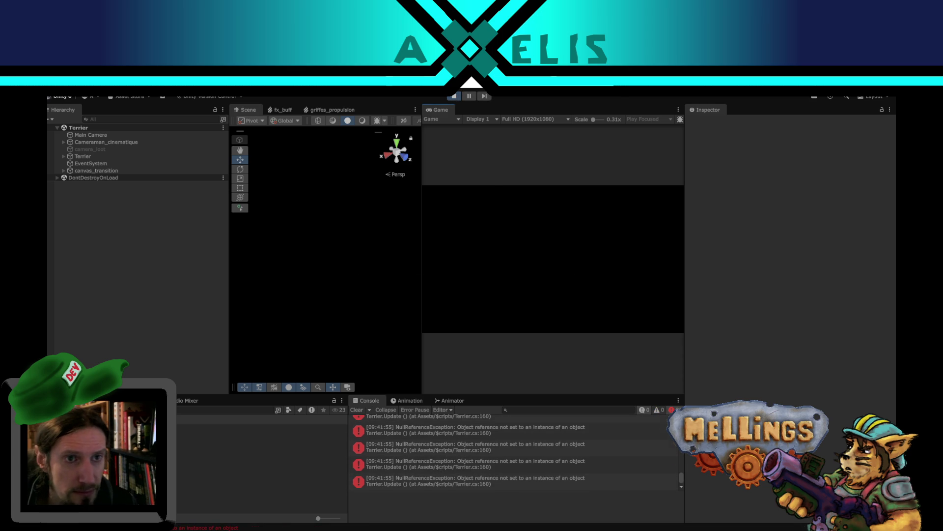
click(454, 96)
double_click(265, 463)
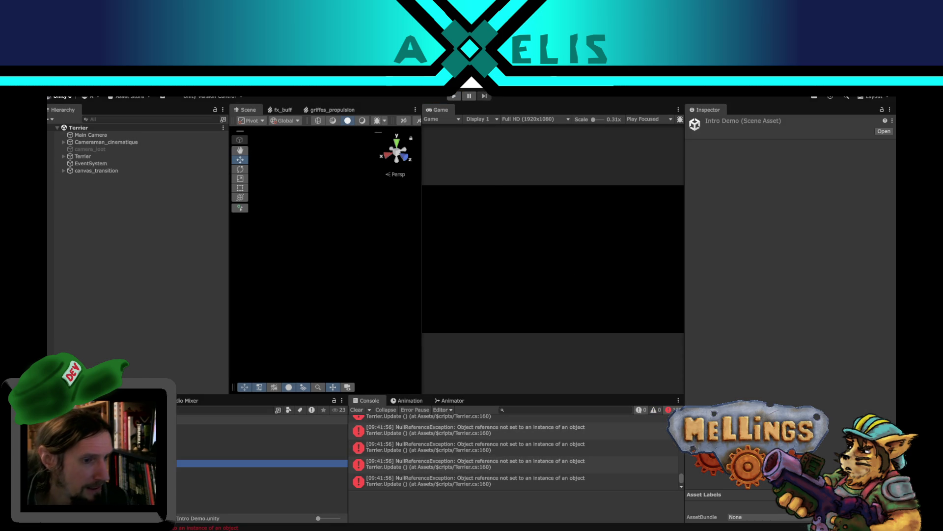
Play Intro Demo through Démarrer and the Jungle region's Lancement into Bataille, then pause
click(454, 97)
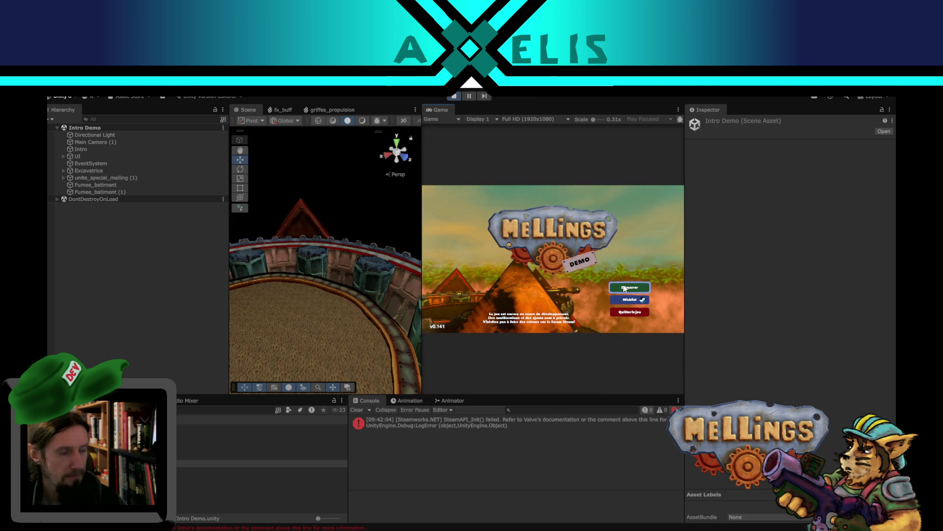
click(623, 288)
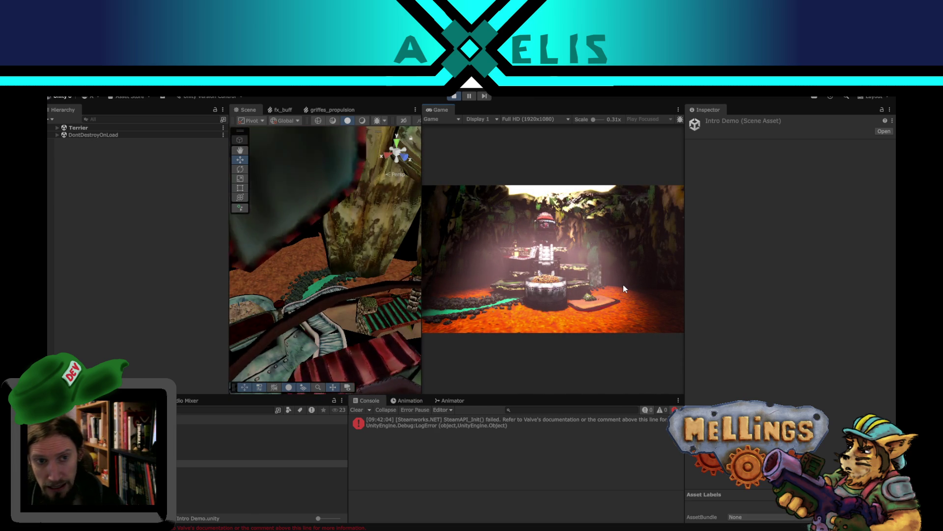
click(544, 318)
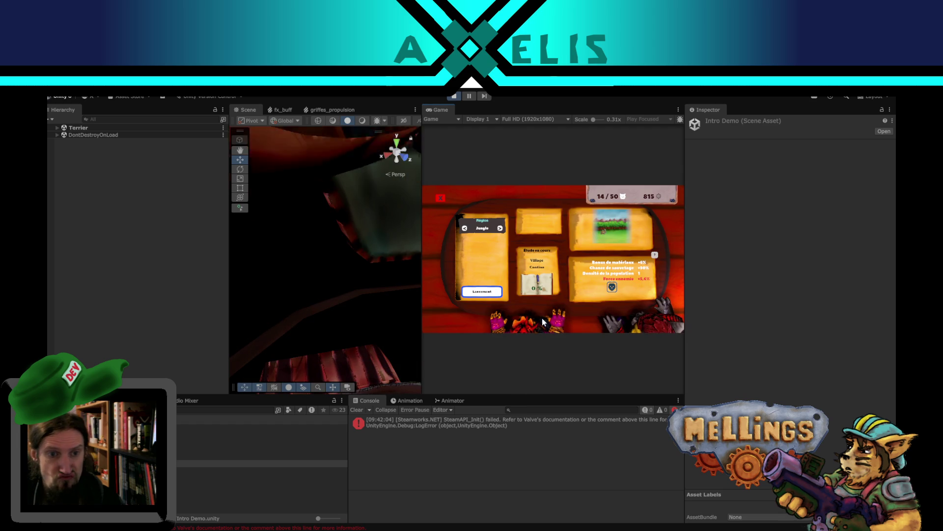
click(487, 293)
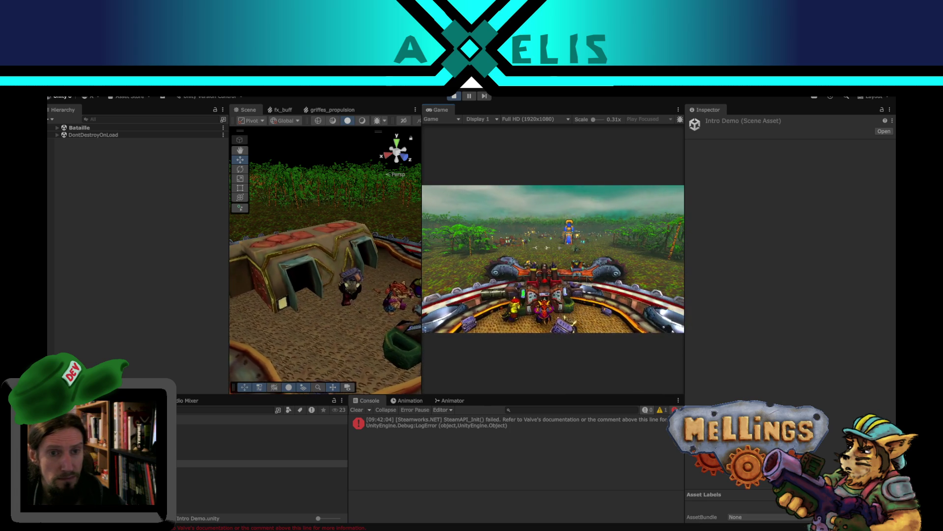
key(Escape)
Stop the game, inspect both Porte_caisse–Marche transitions in the Mellings Animator, then return to the Console
click(453, 96)
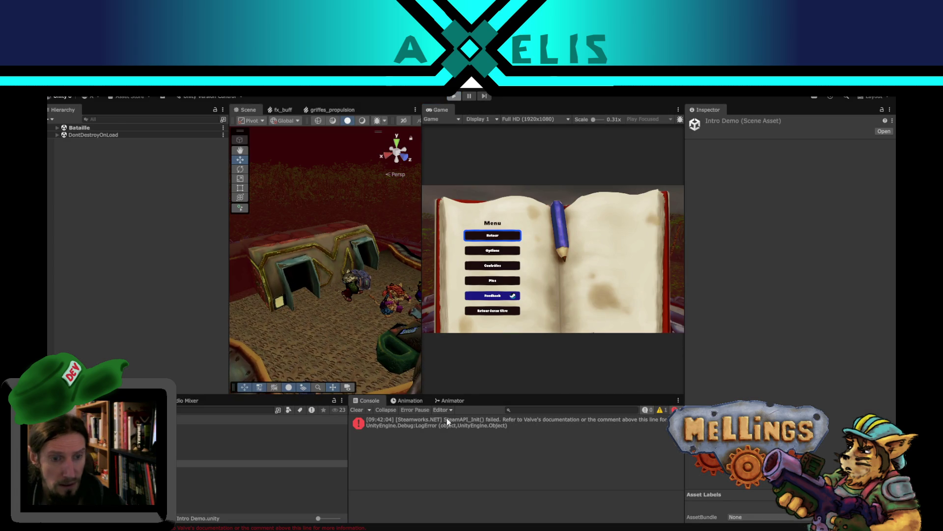
click(451, 400)
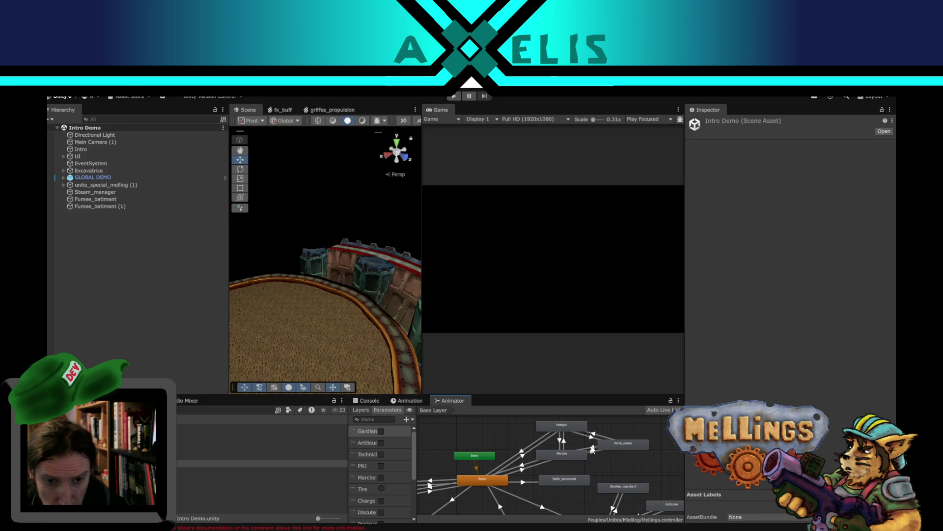
click(593, 448)
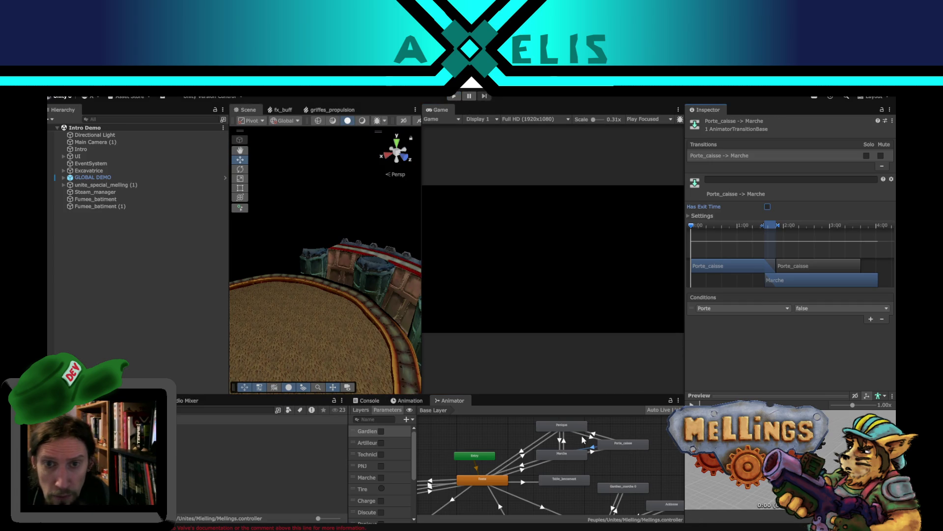
click(592, 450)
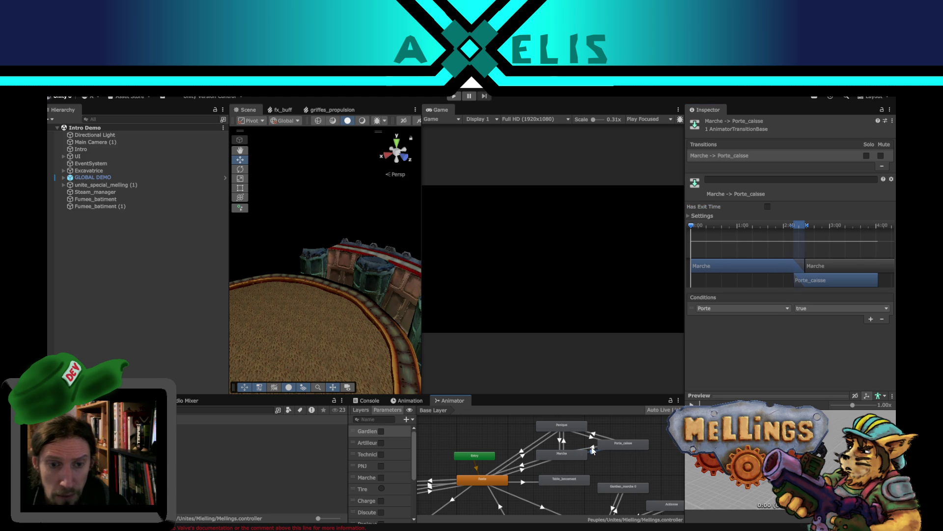
click(153, 288)
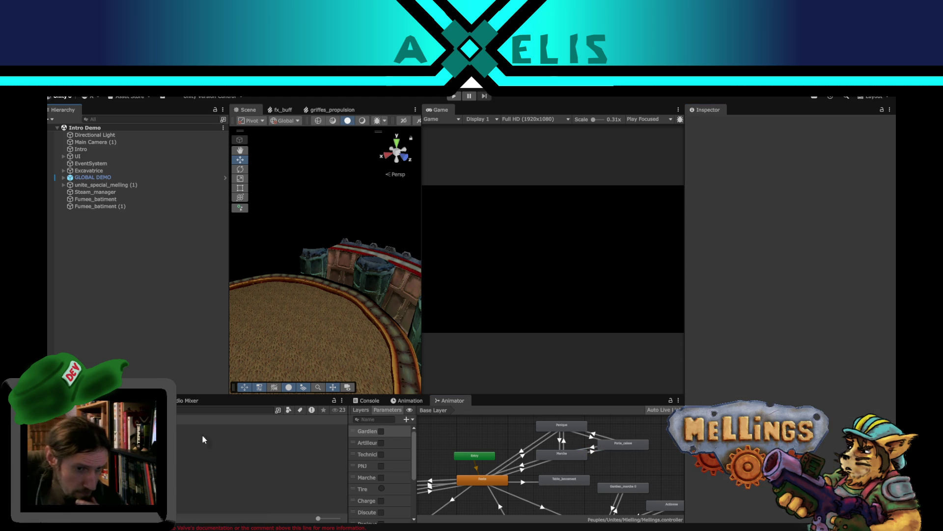
click(366, 400)
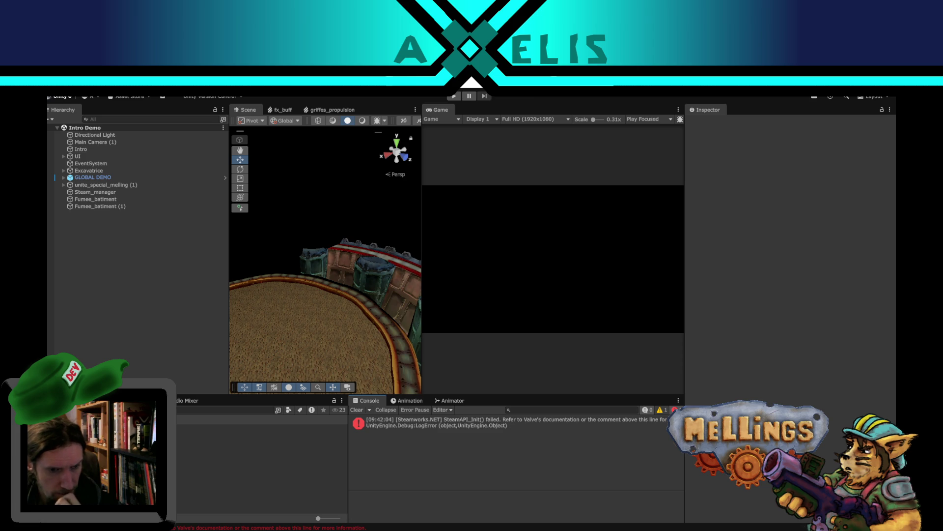
Set the Game view to Play Maximized and start Play mode
click(644, 119)
click(643, 144)
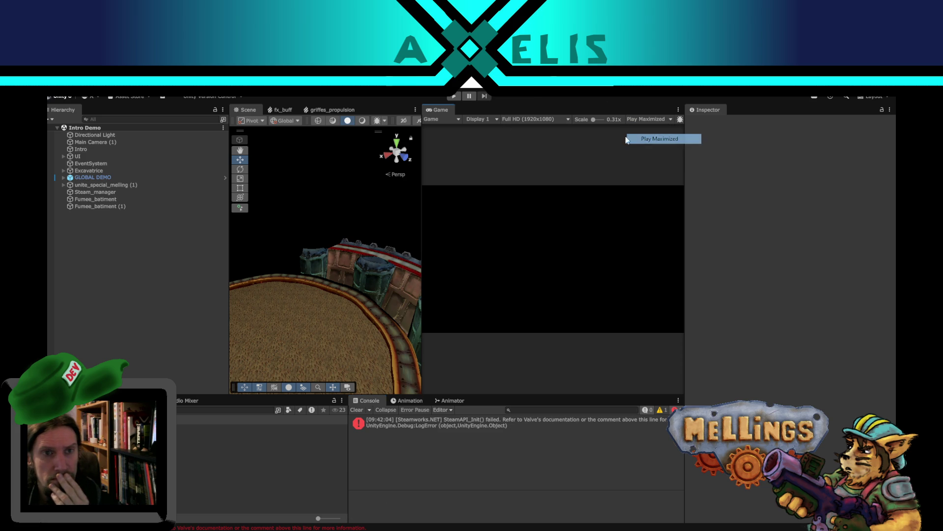
click(454, 97)
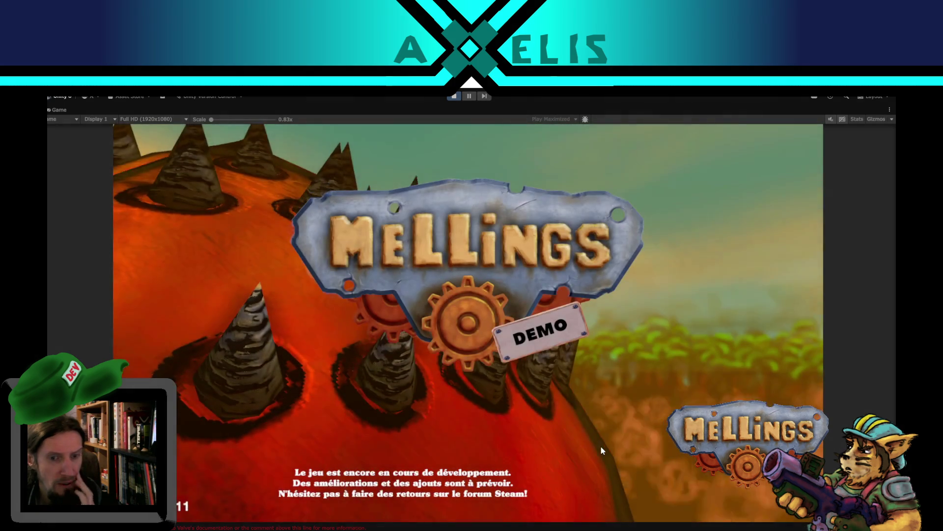
Start from the title menu with Démarrer and launch the Jungle mission via Lancement
click(653, 401)
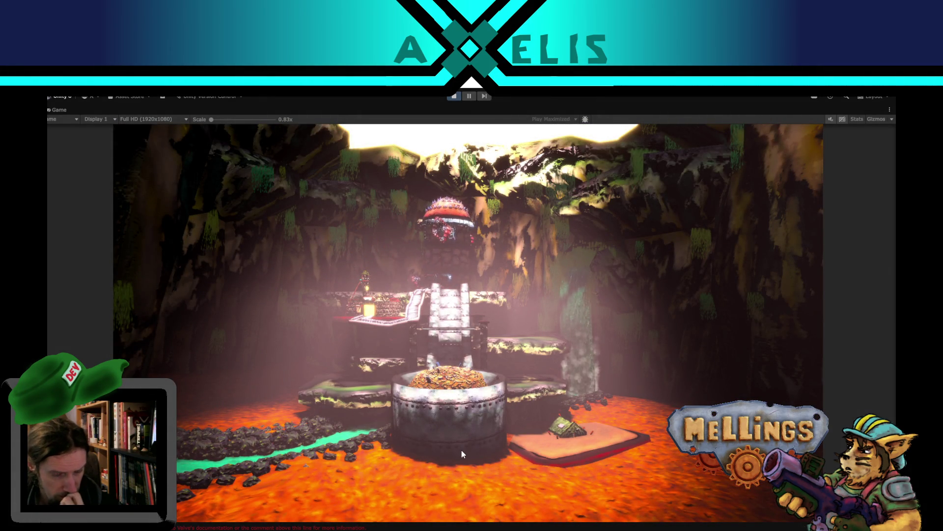
click(454, 479)
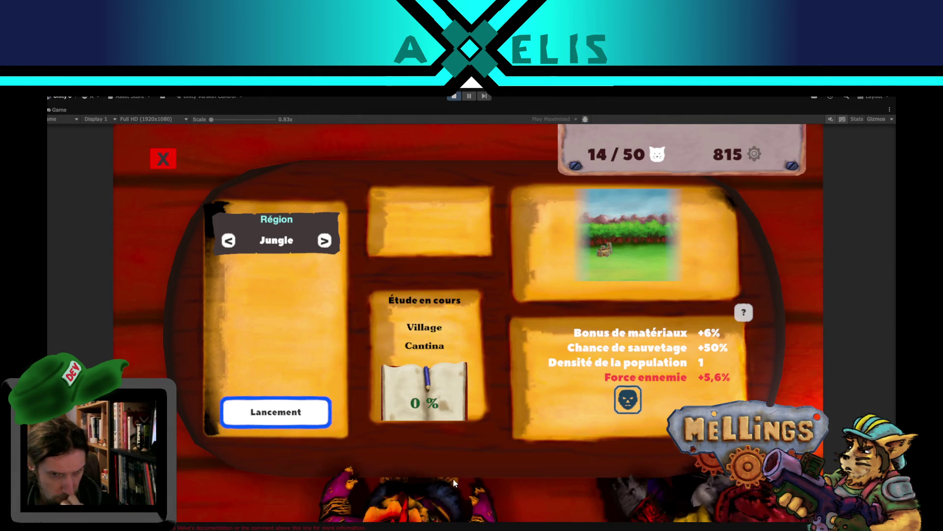
click(276, 420)
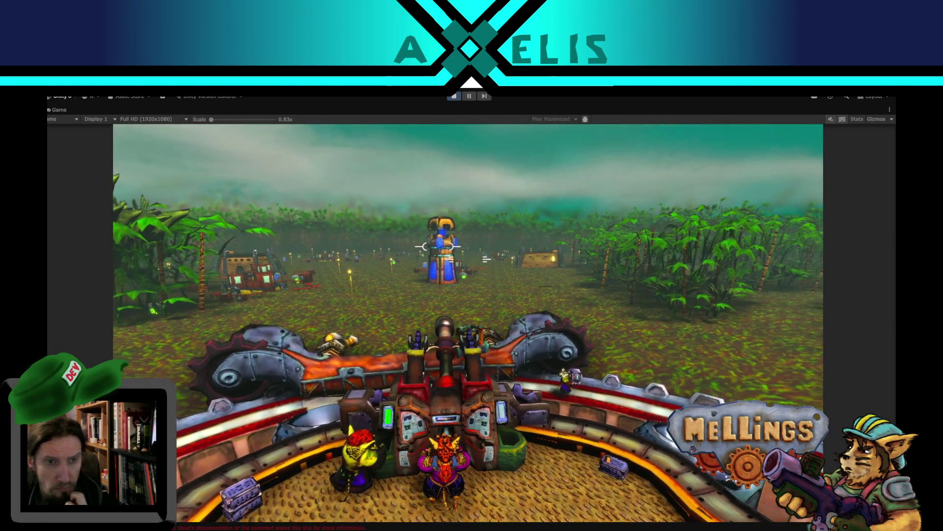
Fire the turret toward the enemy blue tower in the jungle battle
click(457, 252)
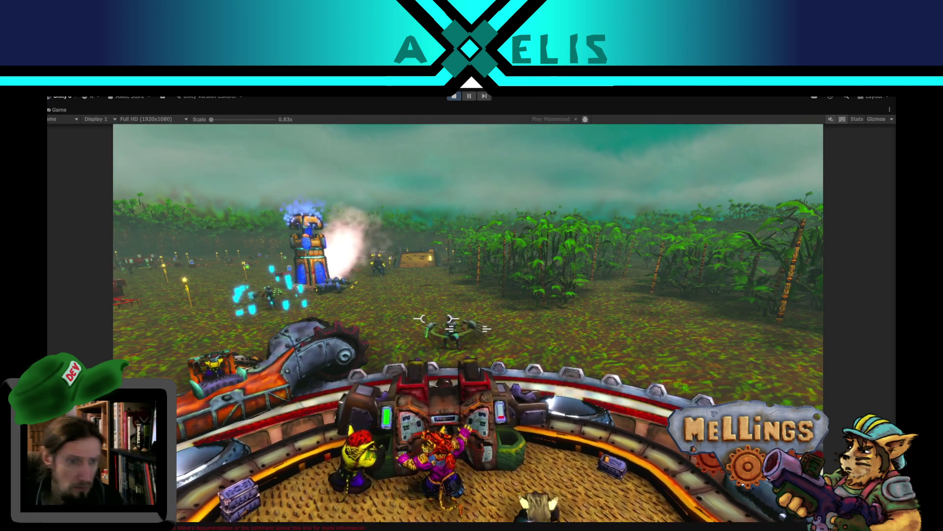
click(413, 310)
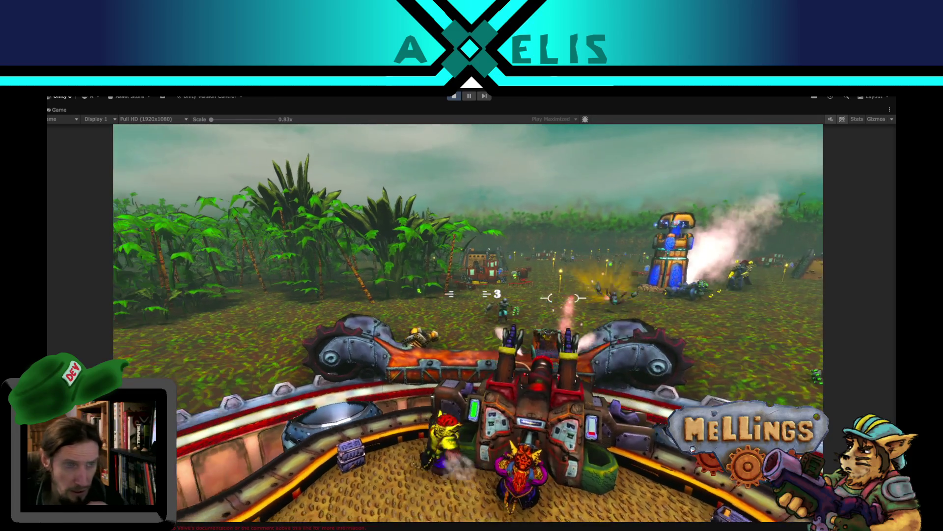
click(504, 300)
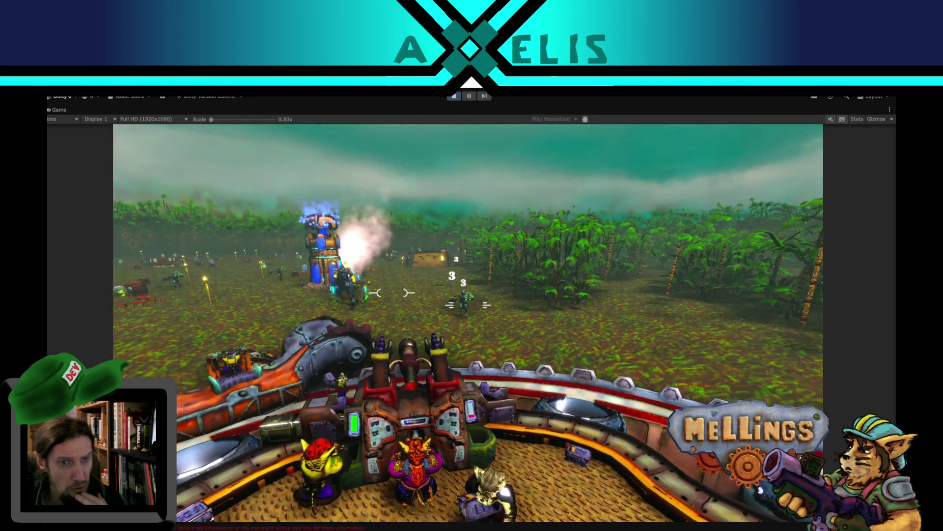
click(493, 290)
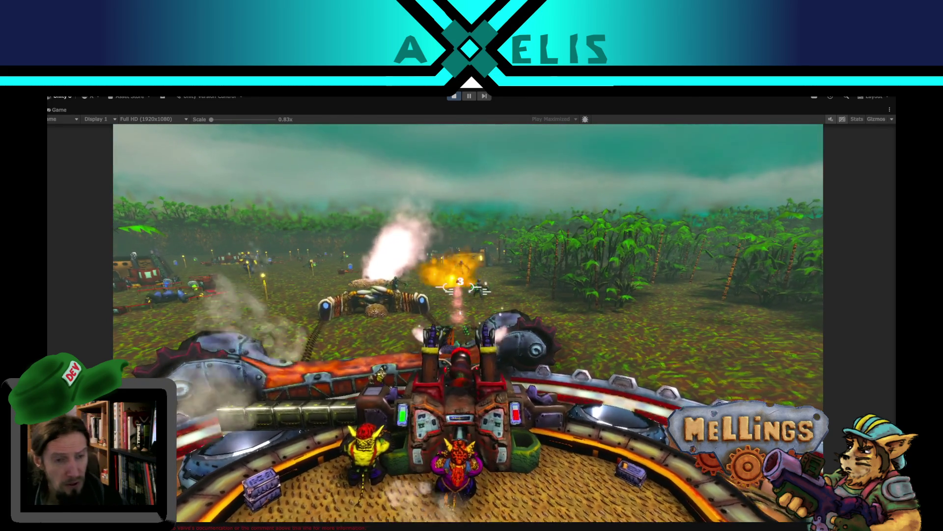
key(Escape)
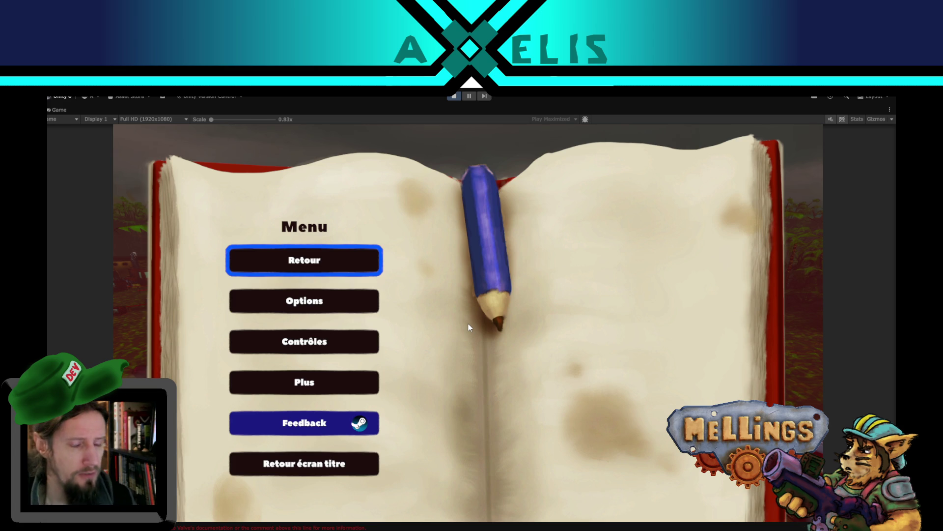
key(Escape)
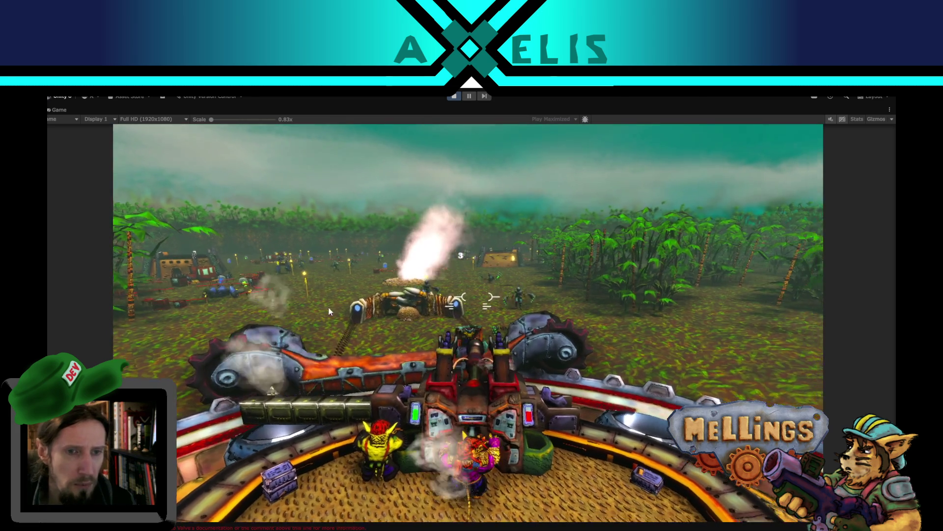
click(329, 311)
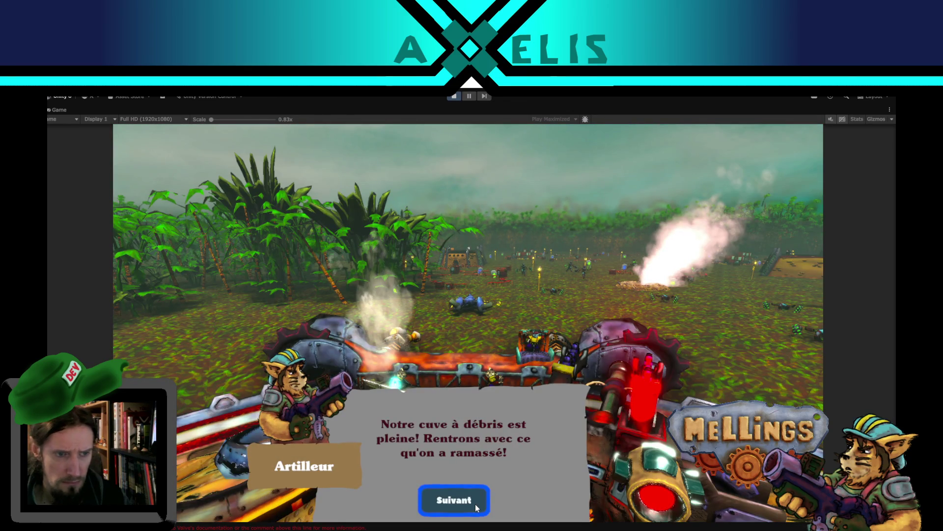
Dismiss the Artilleur's full-tank message and choose 'Retour sous terre' on the mission summary
click(476, 506)
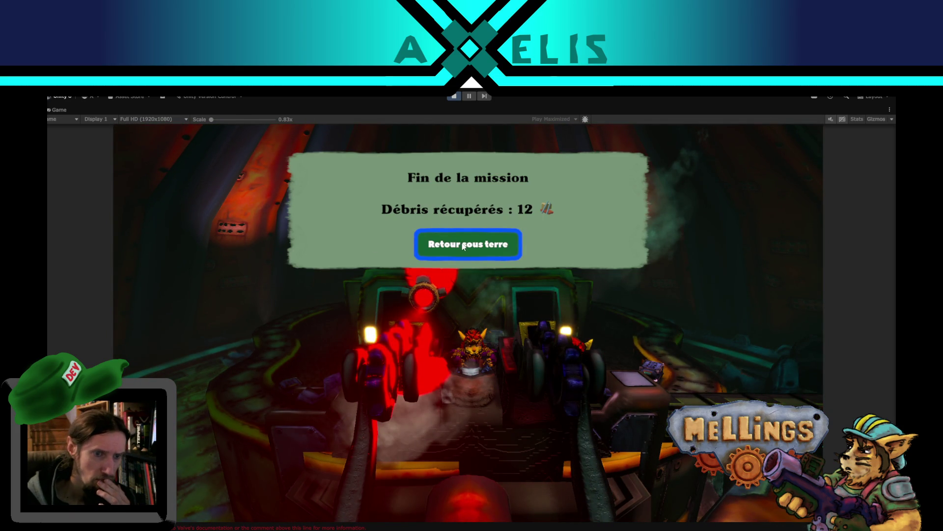
click(464, 246)
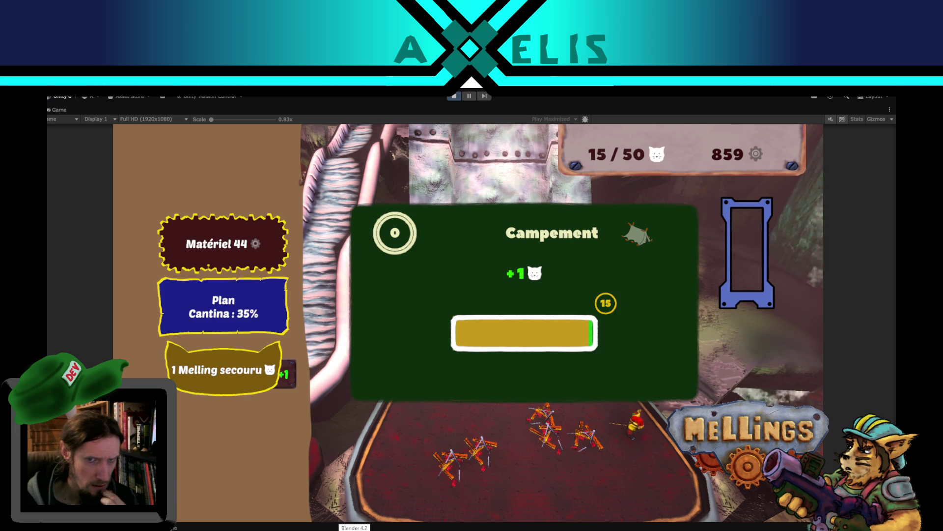
Fill the Campement build gauge, confirm it with Valider, and stop the game with Ctrl+P
drag(586, 332, 585, 332)
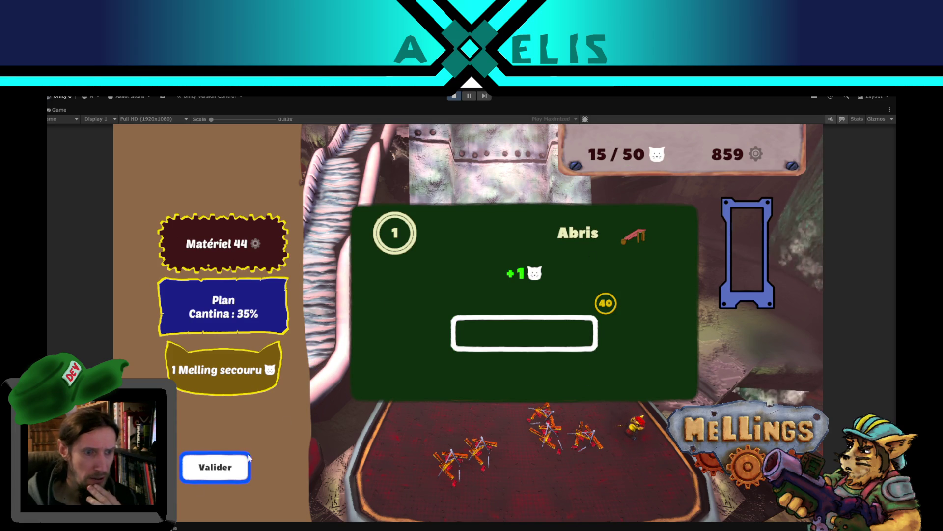
click(211, 471)
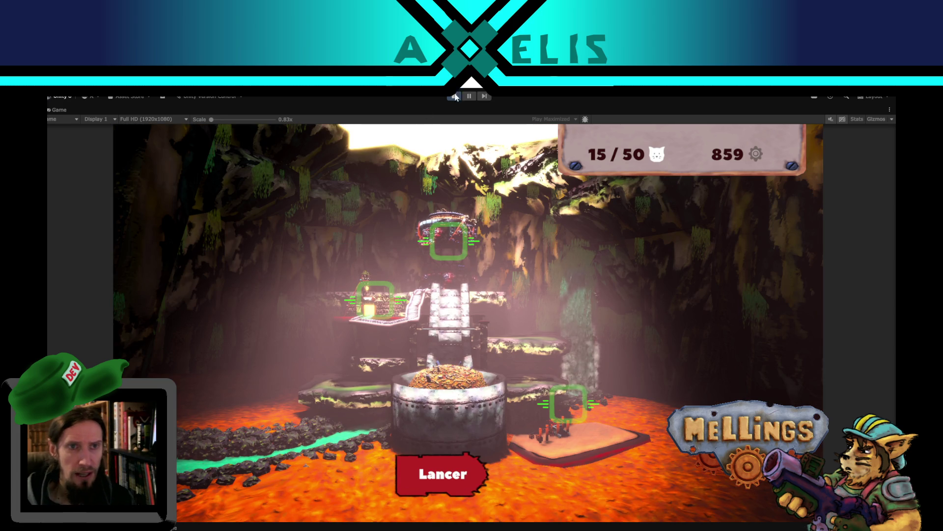
key(ctrl+p)
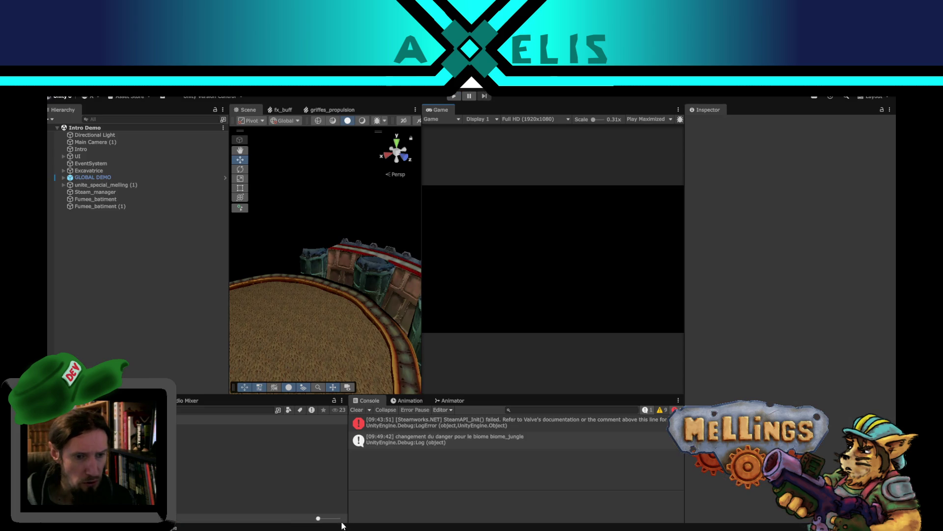
Orbit the Scene view around the arena, then switch to the Terrier.cs script in VS Code
mouse_move(346, 302)
mouse_down()
mouse_move(348, 312)
mouse_move(362, 291)
mouse_move(316, 297)
mouse_move(327, 302)
mouse_move(316, 316)
mouse_move(386, 440)
mouse_up()
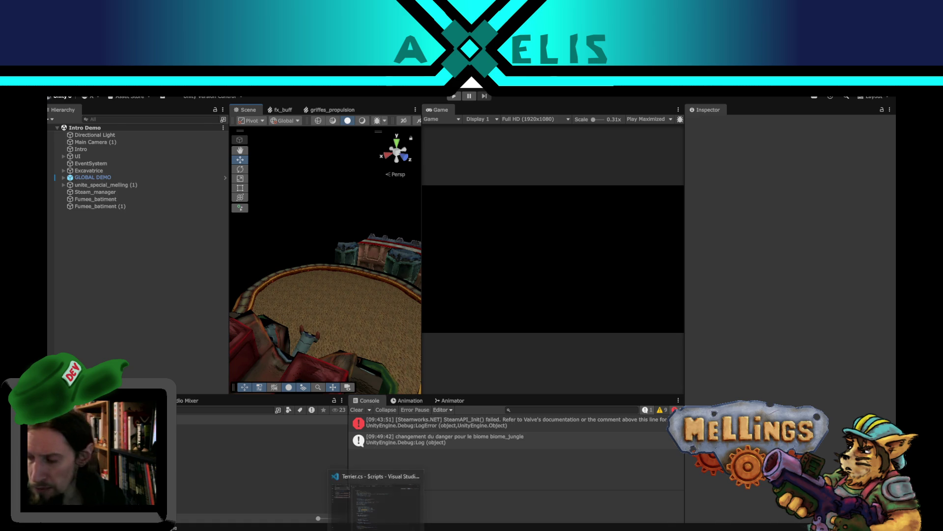
click(375, 494)
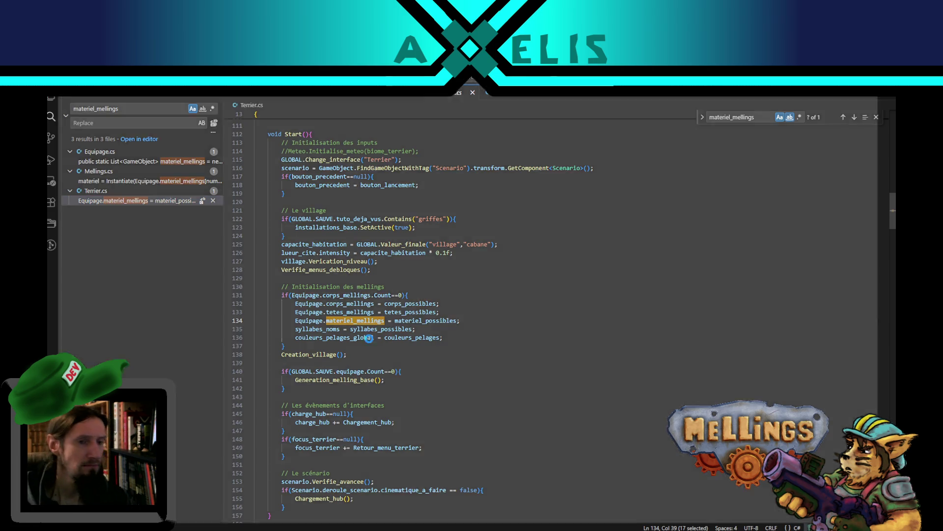
Leave the Terrier.cs code and bring up Blender's start screen from the taskbar
click(362, 529)
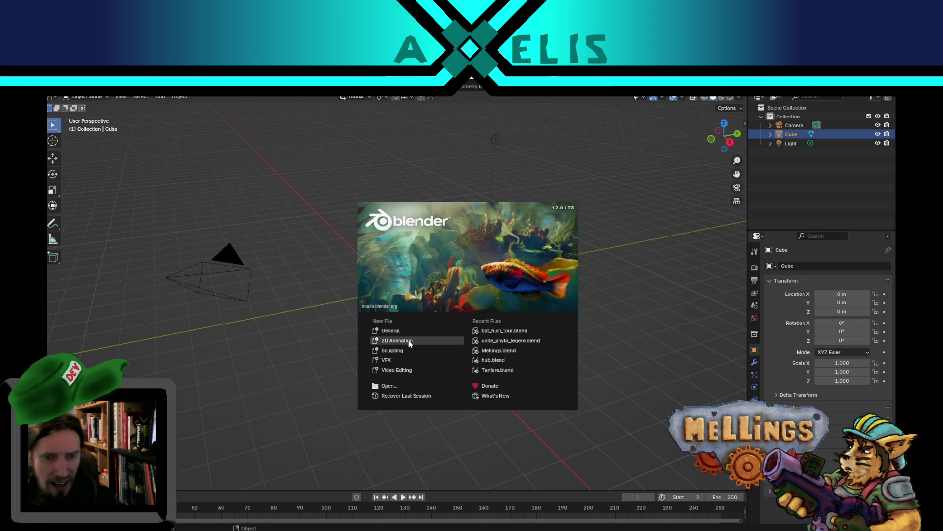
Open Mellings.blend and preview the Discussion and Actionne tracks by soloing and playing each
click(503, 352)
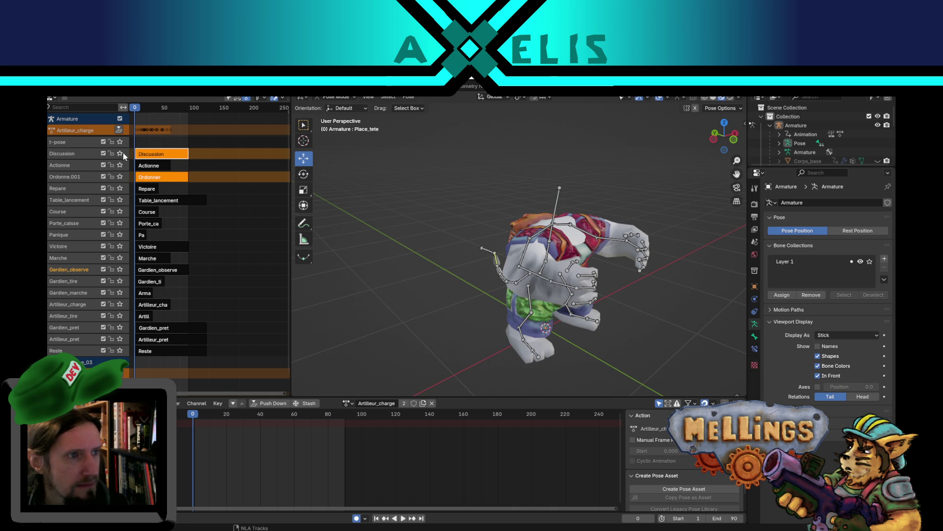
click(122, 153)
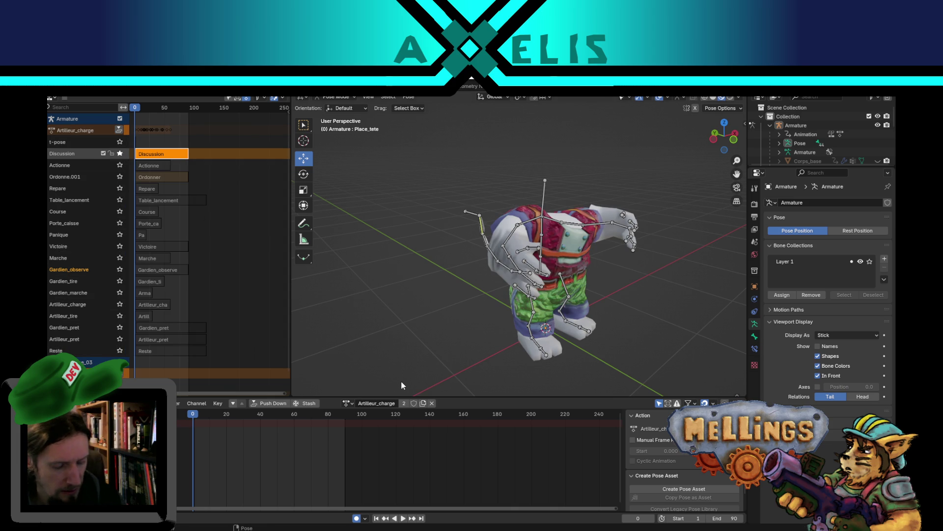
key(space)
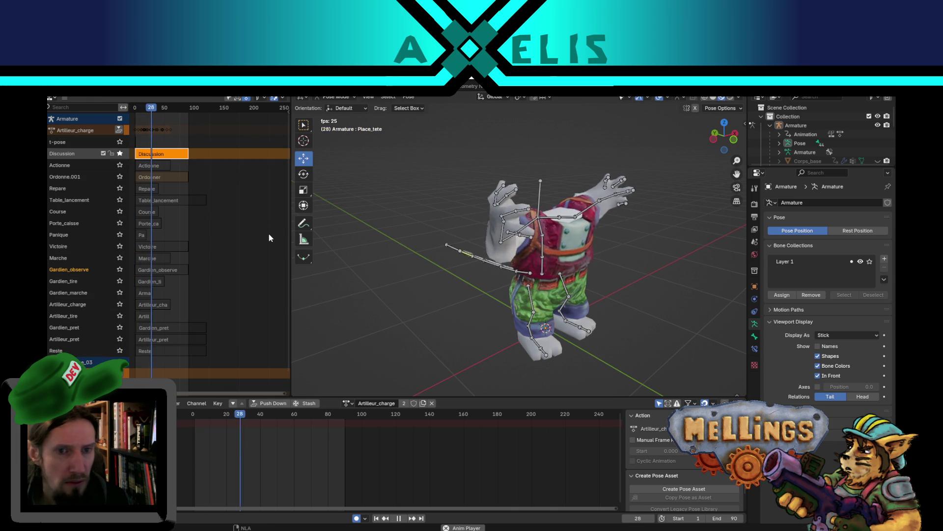
key(space)
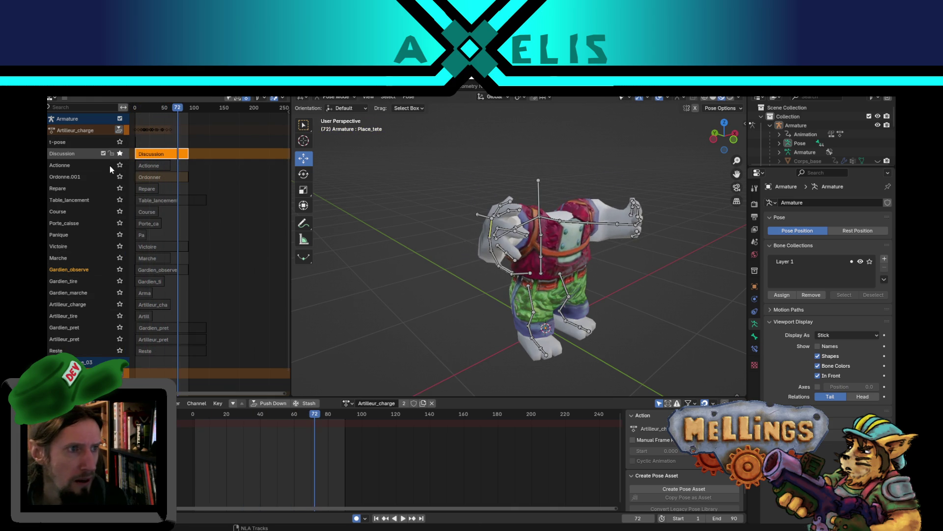
click(119, 166)
key(space)
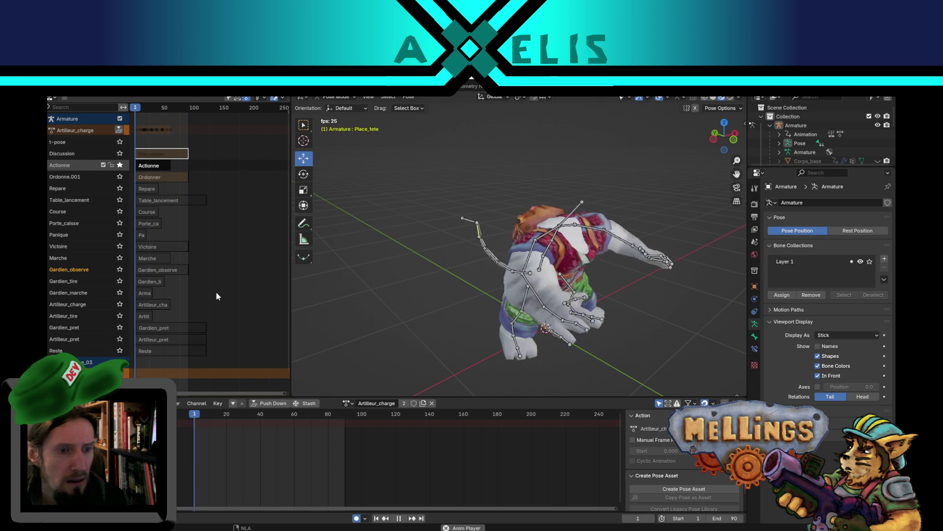
key(space)
Solo and play the Ordonne.001, Repare, Table_lancement and Porte_caisse tracks in turn
click(120, 177)
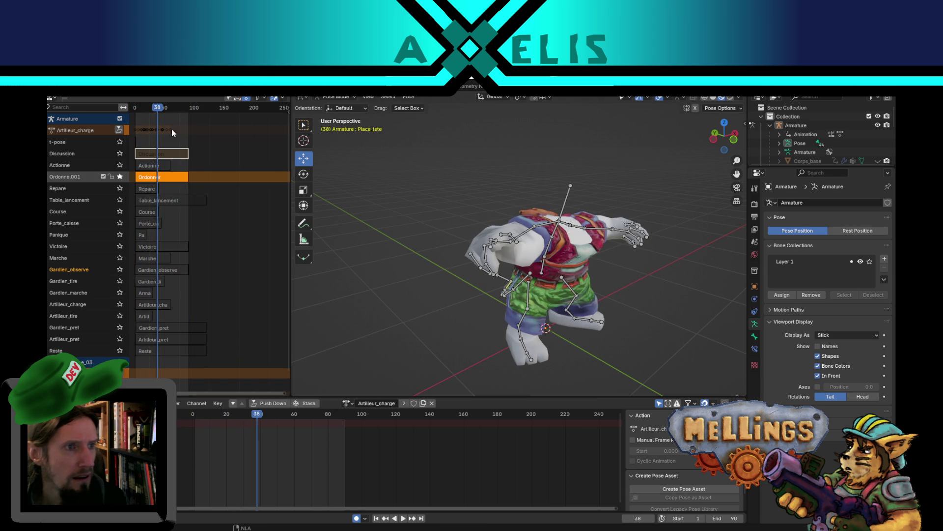
key(space)
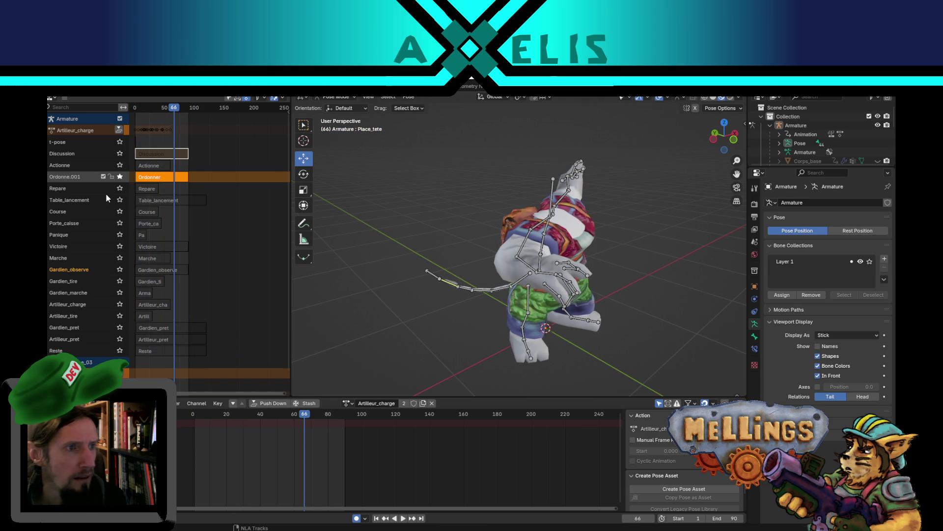
click(120, 191)
key(space)
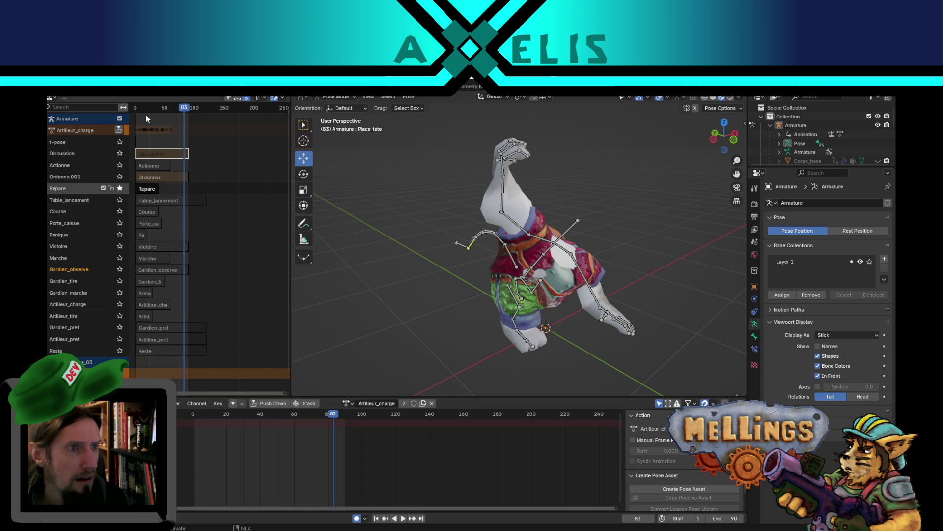
drag(141, 109, 134, 109)
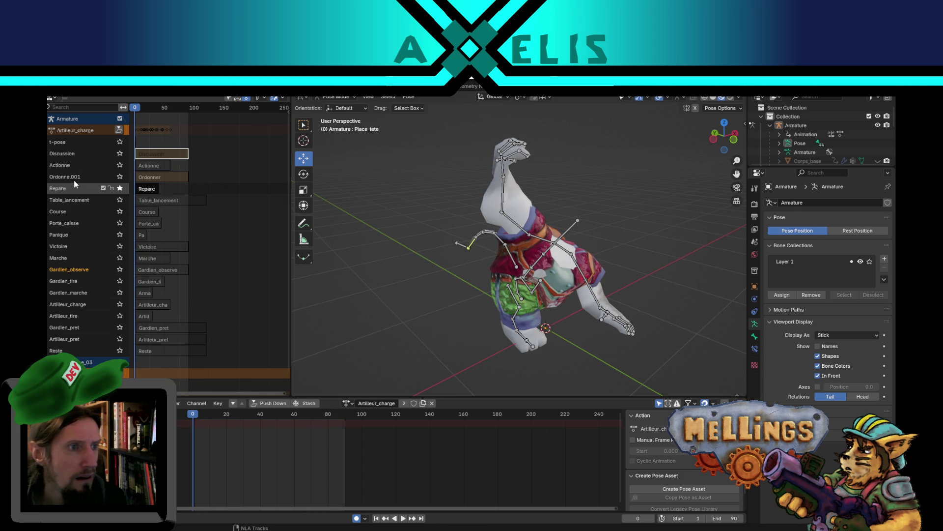
click(120, 200)
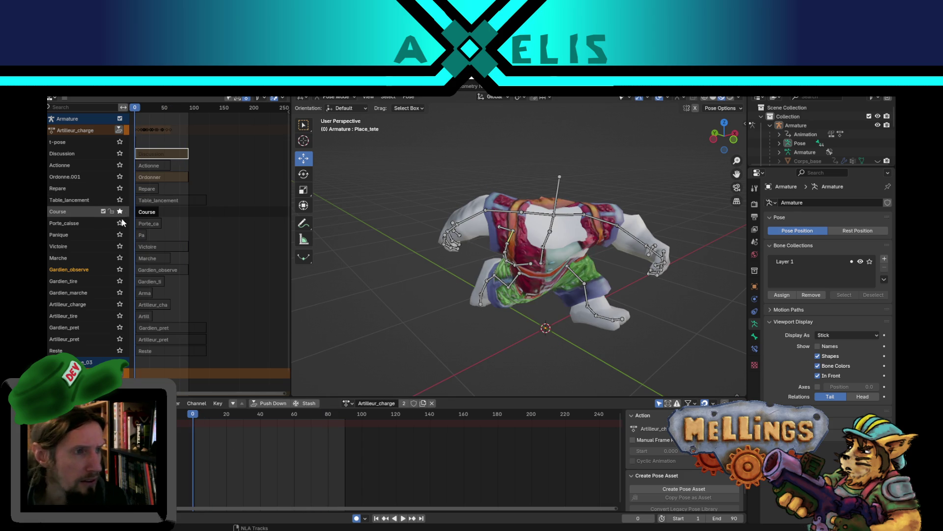
click(120, 224)
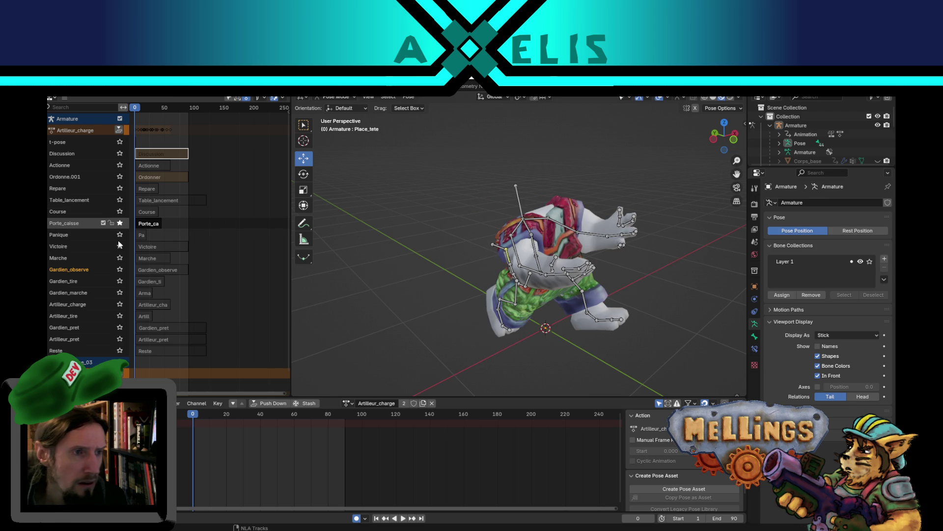
key(space)
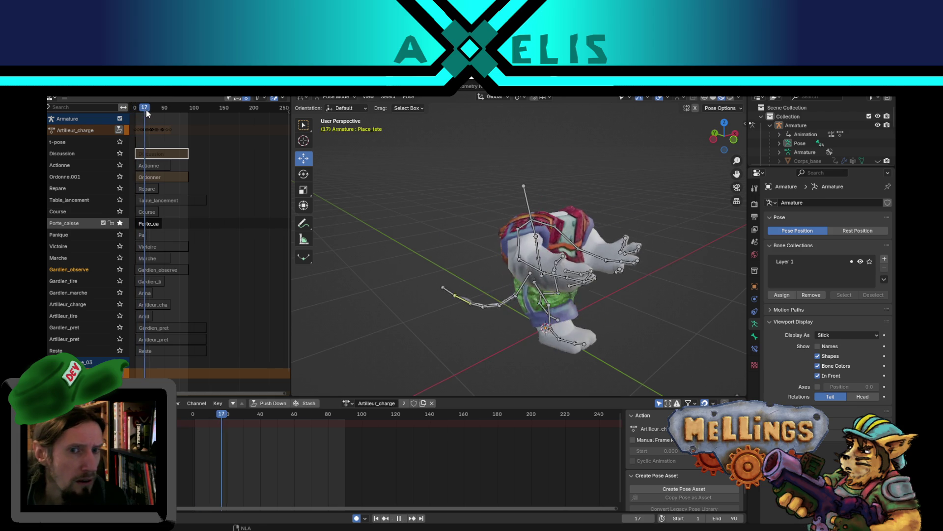
key(space)
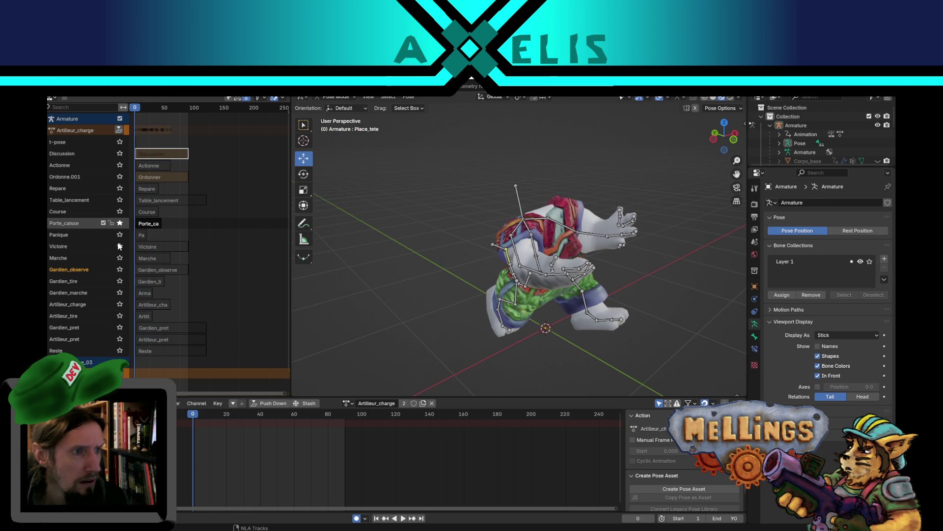
Solo and play the Victoire track, rewind to frame 0, then select the Victoire strip for its options
click(120, 235)
click(120, 246)
key(space)
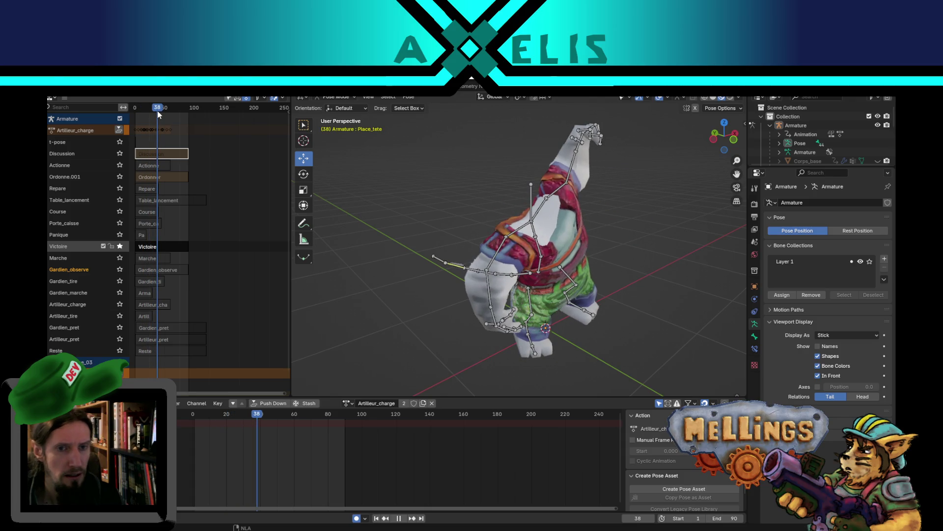
mouse_move(155, 111)
mouse_down()
mouse_move(135, 111)
mouse_move(143, 111)
mouse_up()
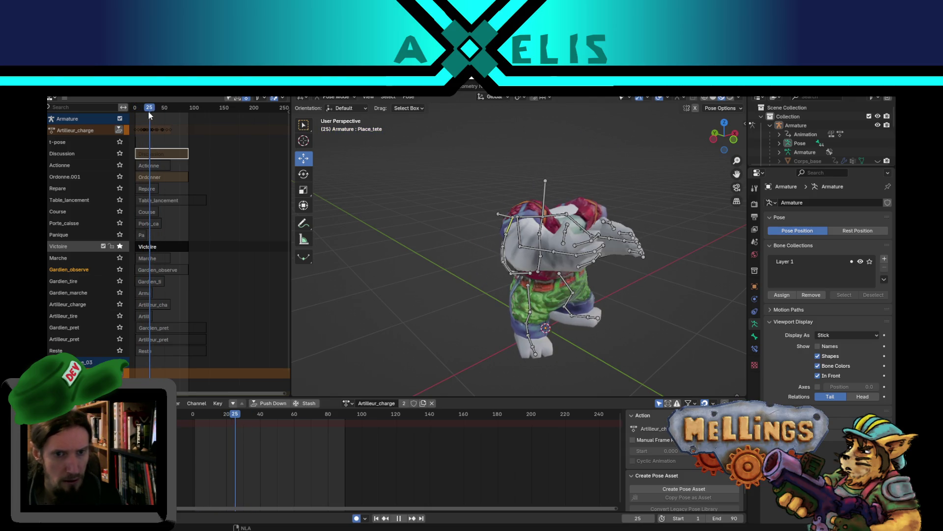
click(135, 113)
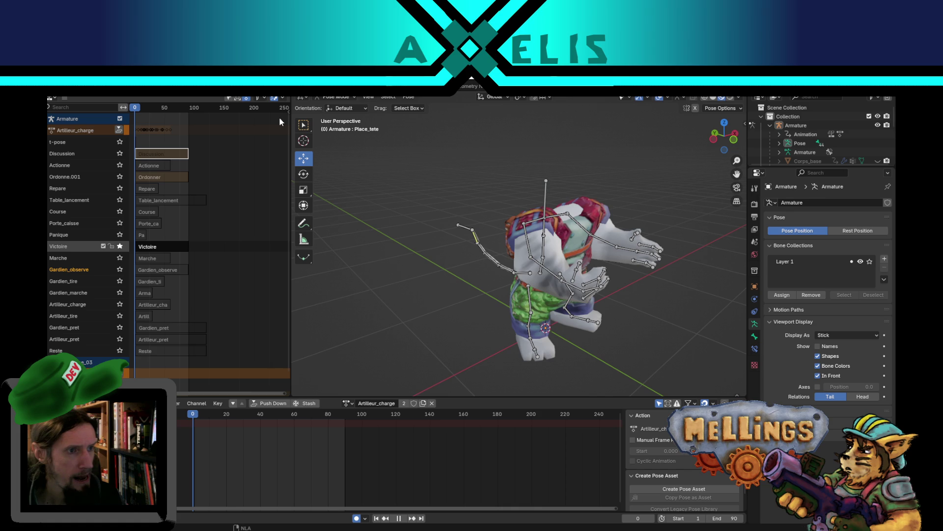
key(space)
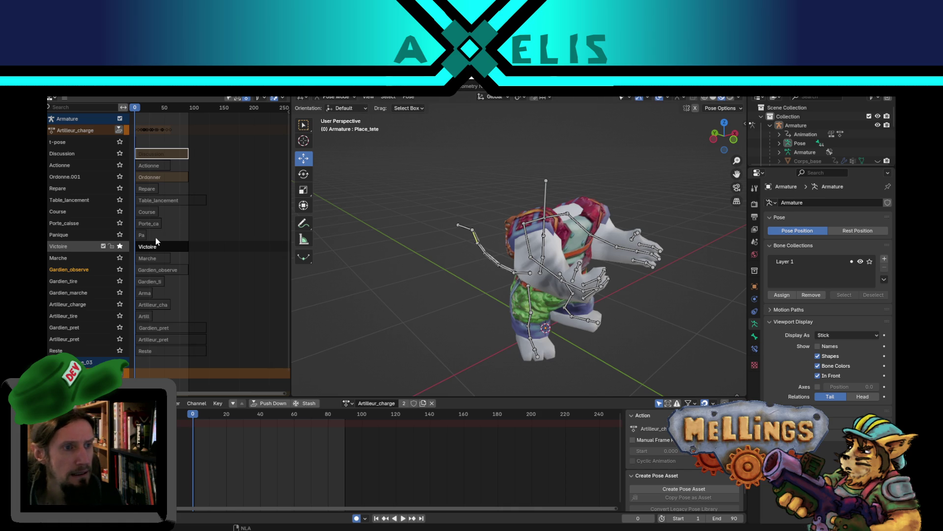
click(157, 246)
right_click(152, 248)
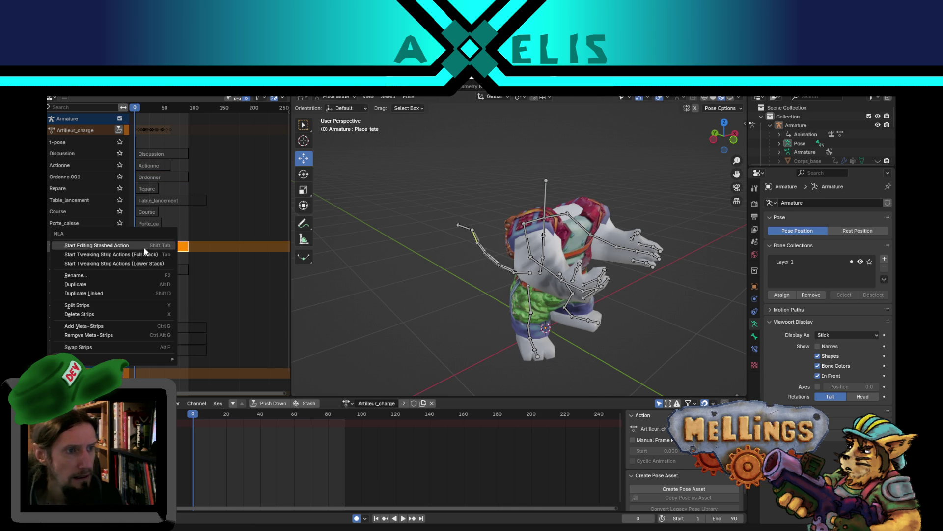
Edit the Victoire action's keyframes with all bones selected, holding the rig at frame 29
click(139, 247)
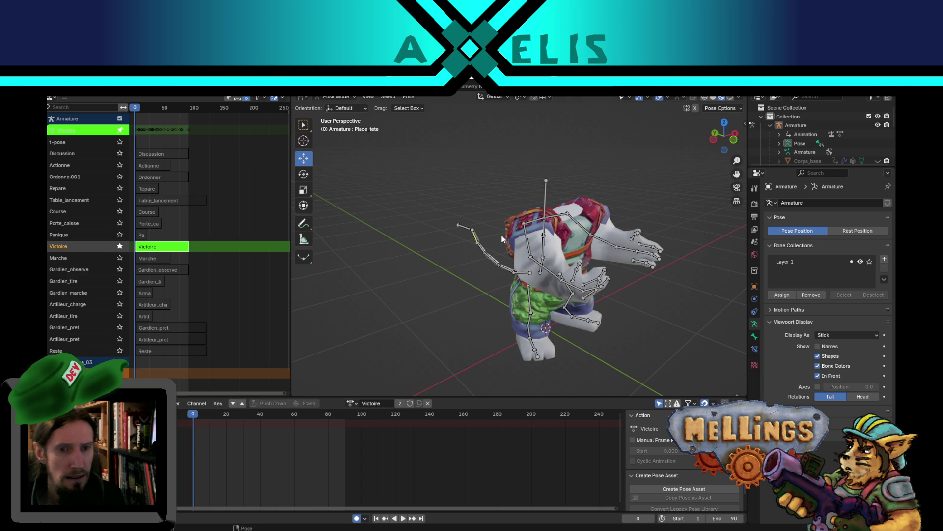
drag(565, 255, 551, 266)
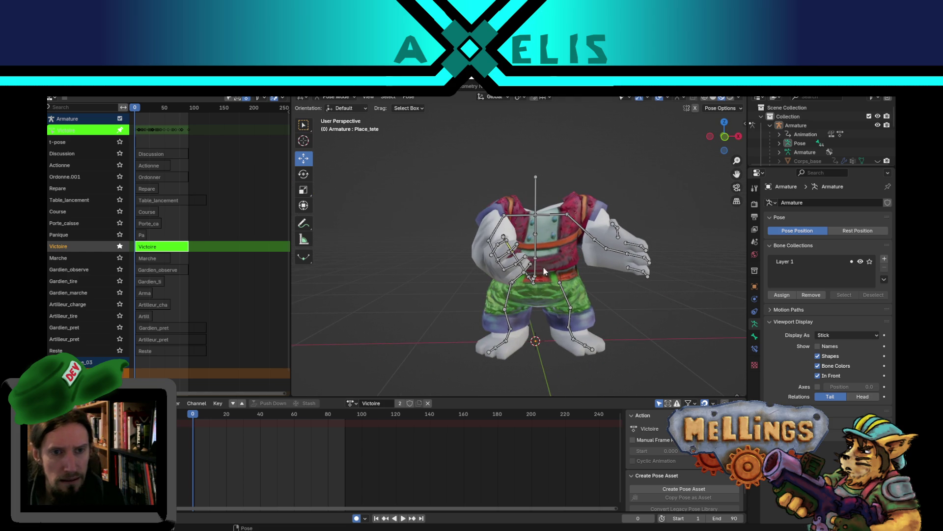
key(a)
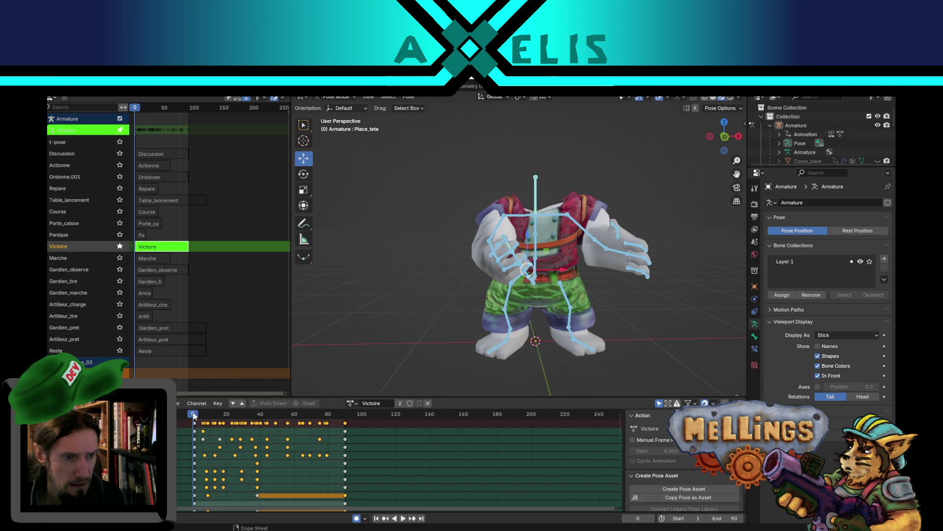
key(space)
mouse_move(226, 411)
mouse_down()
mouse_move(251, 411)
mouse_move(244, 413)
mouse_up()
key(space)
mouse_move(511, 334)
mouse_down()
mouse_move(653, 245)
mouse_move(566, 273)
mouse_move(585, 264)
mouse_up()
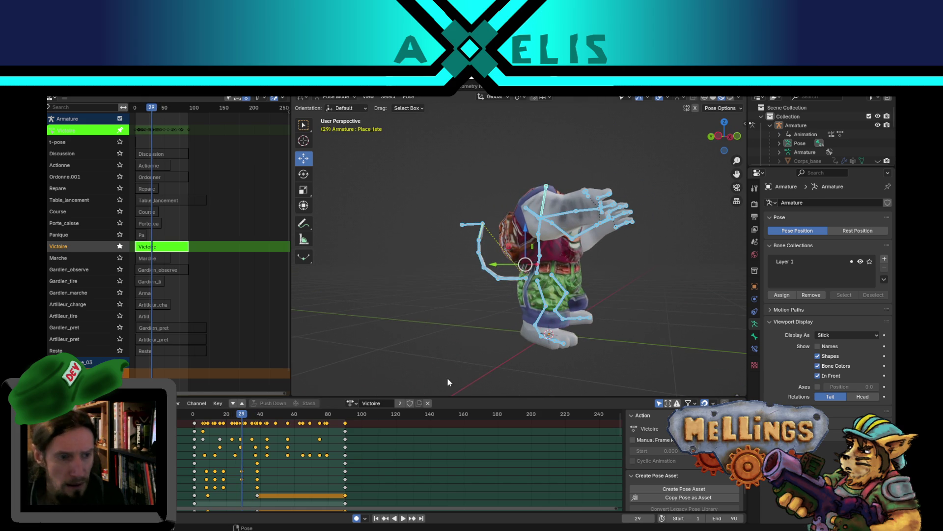
Select and frame the spine bone, then move and rotate it to key a pose at frame 20
click(402, 518)
click(386, 519)
scroll(566, 303, up, 3)
click(549, 287)
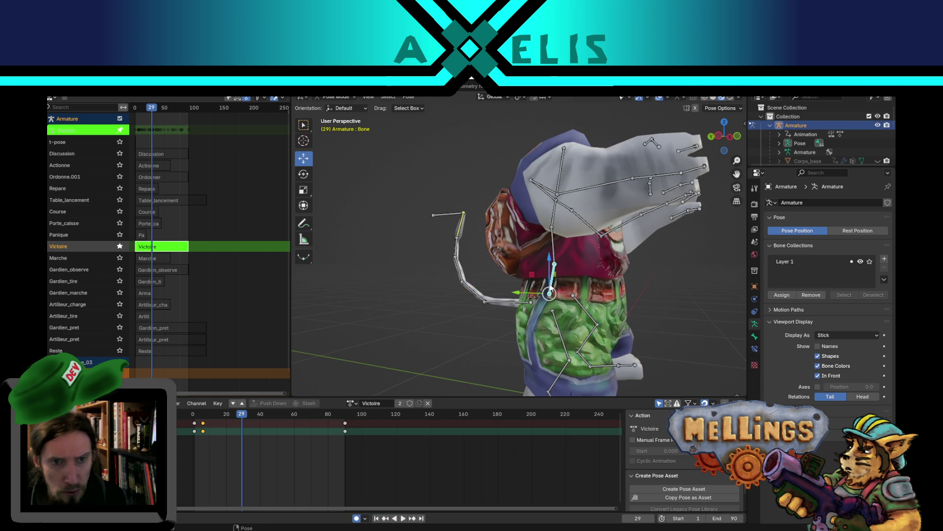
key(KP_Decimal)
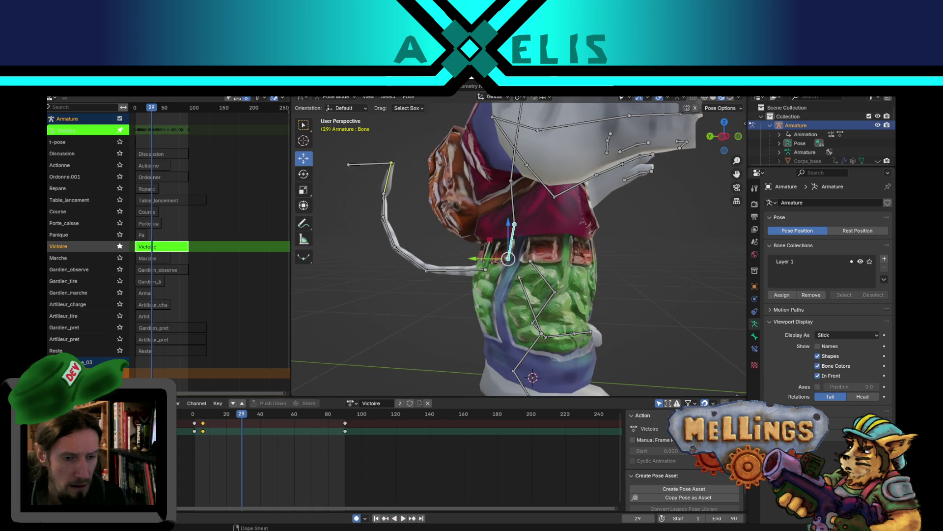
click(227, 415)
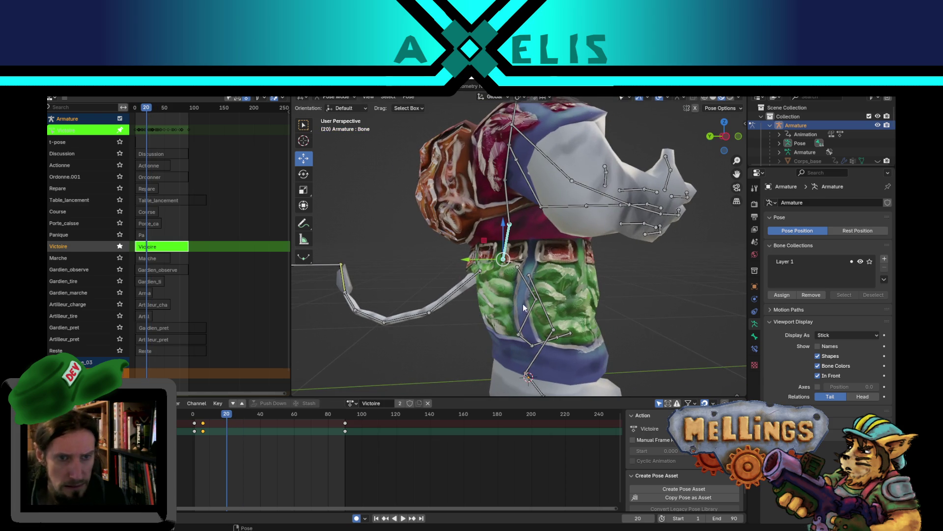
key(g)
click(586, 237)
key(r)
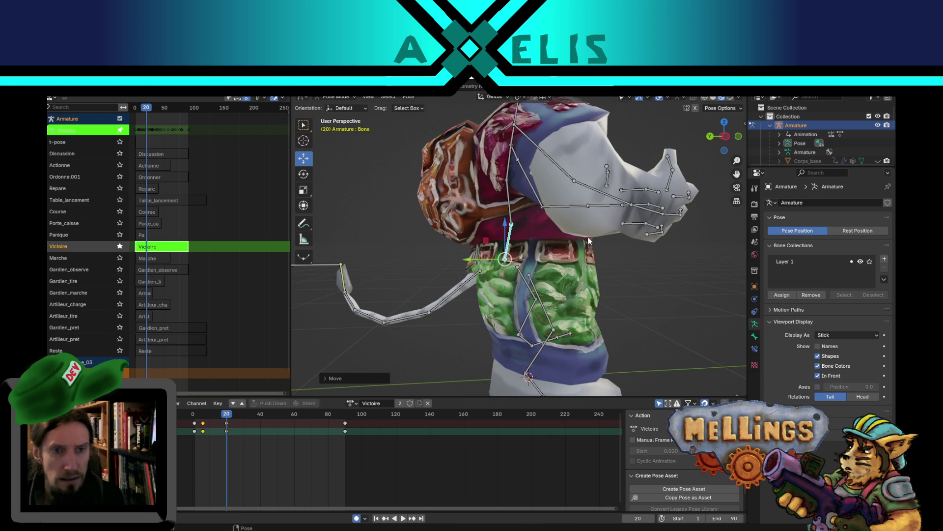
click(591, 237)
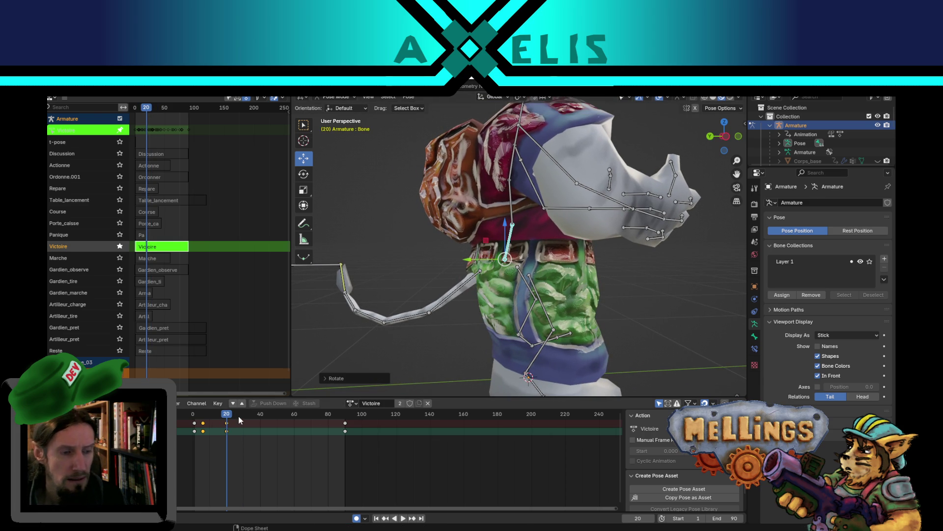
At frame 28, raise and rotate the spine bone again
mouse_move(228, 414)
mouse_down()
mouse_move(249, 414)
mouse_move(239, 414)
mouse_up()
key(g)
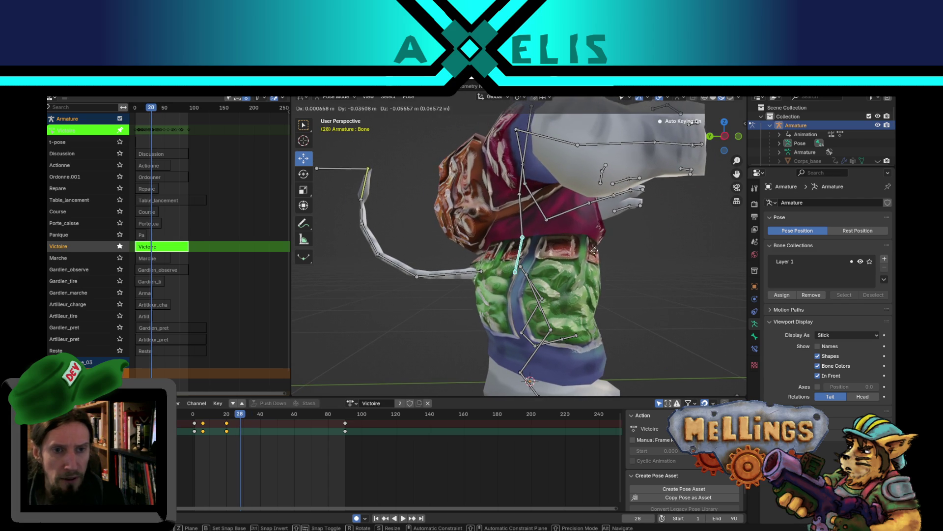
click(608, 214)
key(r)
click(536, 220)
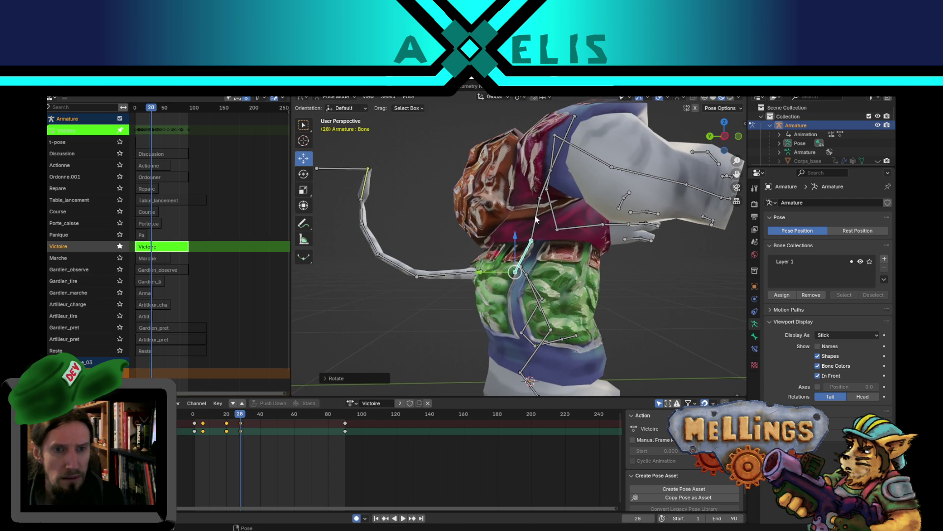
Rotate arm bone Bone.001 upward into a raised arm pose
mouse_move(603, 240)
mouse_down()
mouse_move(620, 284)
mouse_move(511, 223)
mouse_up()
click(527, 218)
mouse_move(624, 252)
mouse_down()
mouse_move(584, 296)
mouse_move(545, 275)
mouse_up()
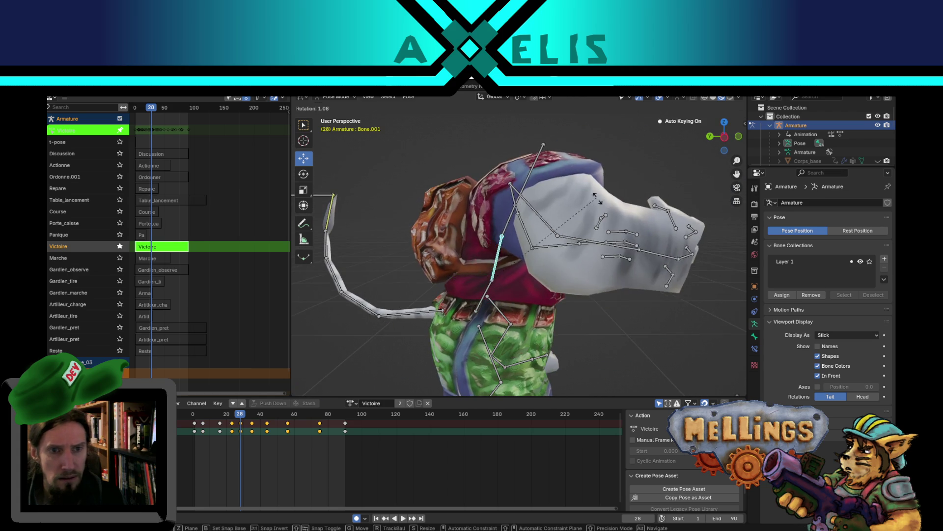
key(r)
click(555, 269)
drag(545, 314, 495, 312)
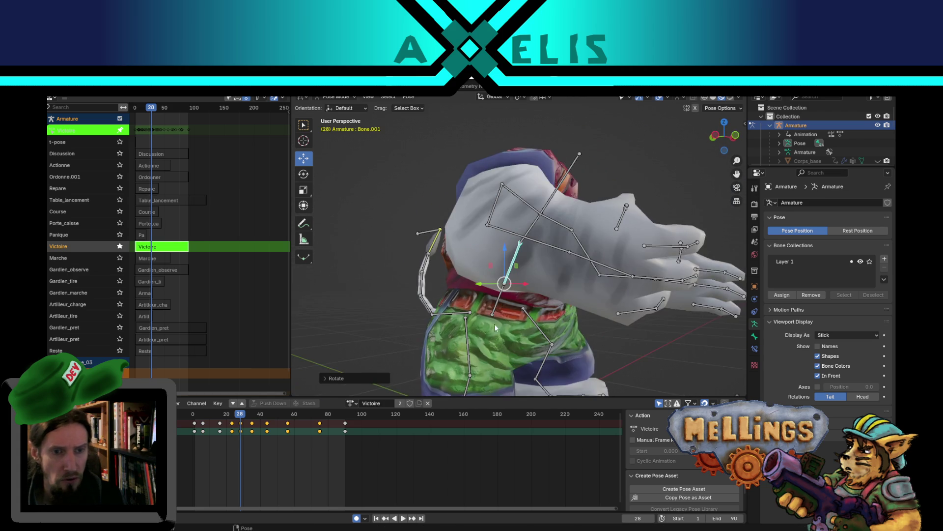
scroll(494, 312, up, 3)
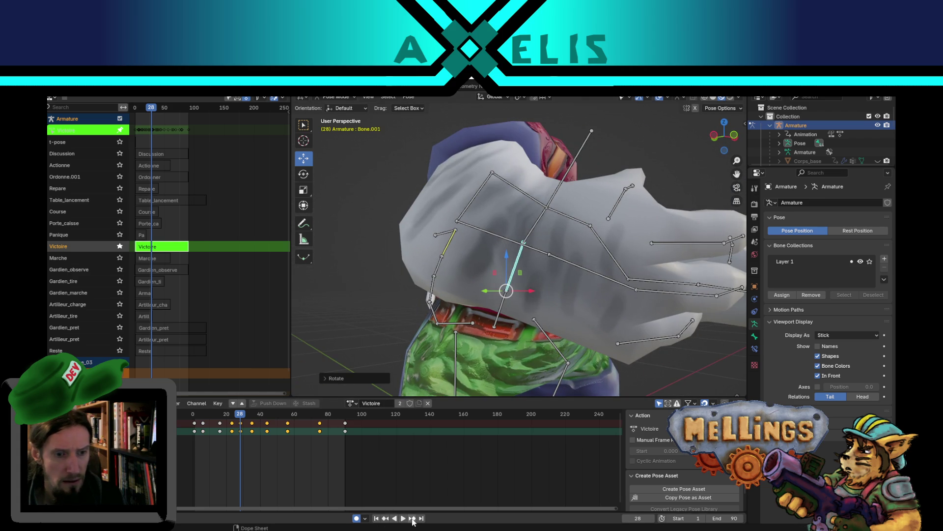
At frame 35, select both foot bones and the right shin and lift the hips and legs upward
click(412, 518)
drag(459, 335, 428, 302)
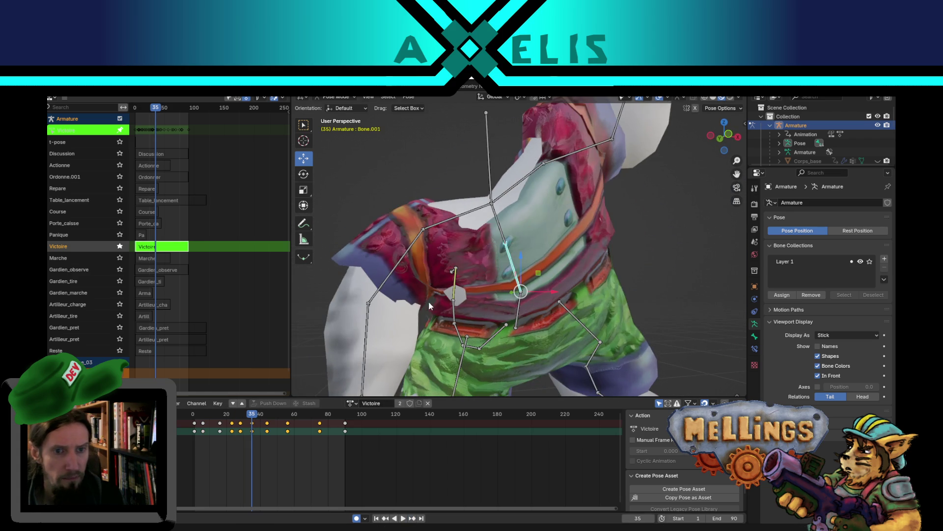
click(520, 314)
drag(518, 307, 530, 211)
click(529, 211)
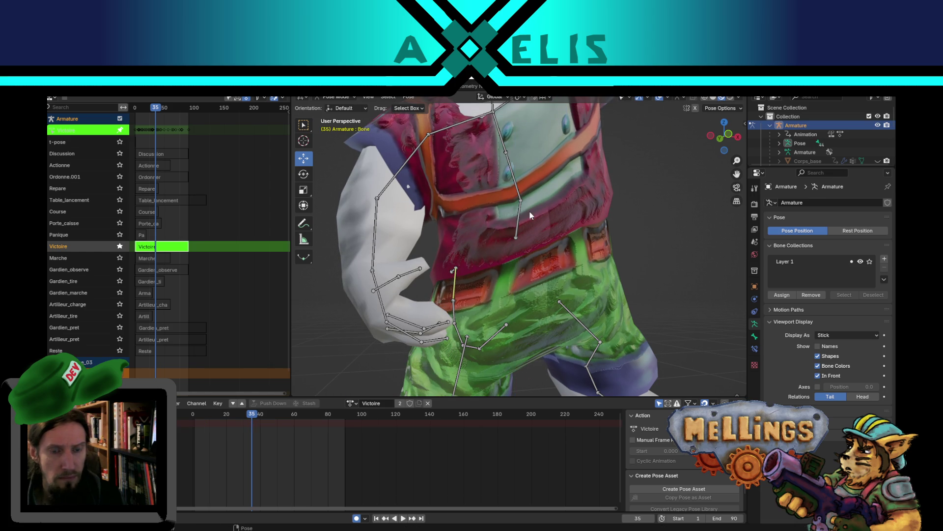
click(588, 330)
shift+click(494, 337)
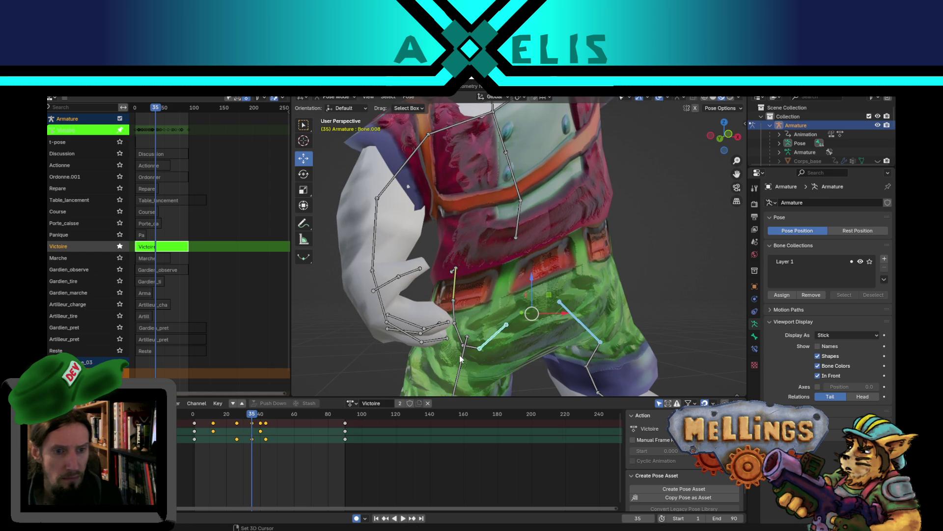
shift+click(489, 325)
mouse_move(514, 298)
mouse_down()
mouse_move(512, 232)
mouse_move(472, 259)
mouse_up()
click(462, 307)
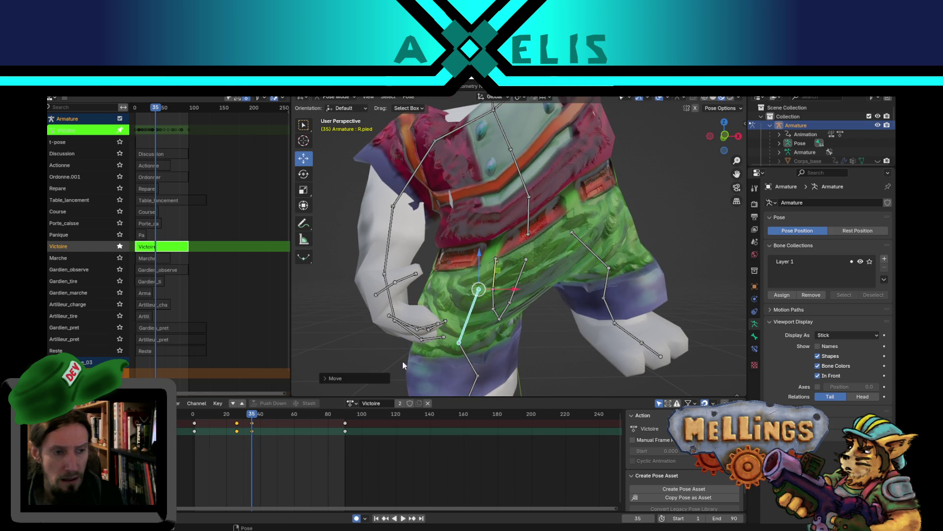
Play the animation and scrub back to around frame 24 to review the new motion
scroll(433, 301, down, 5)
key(space)
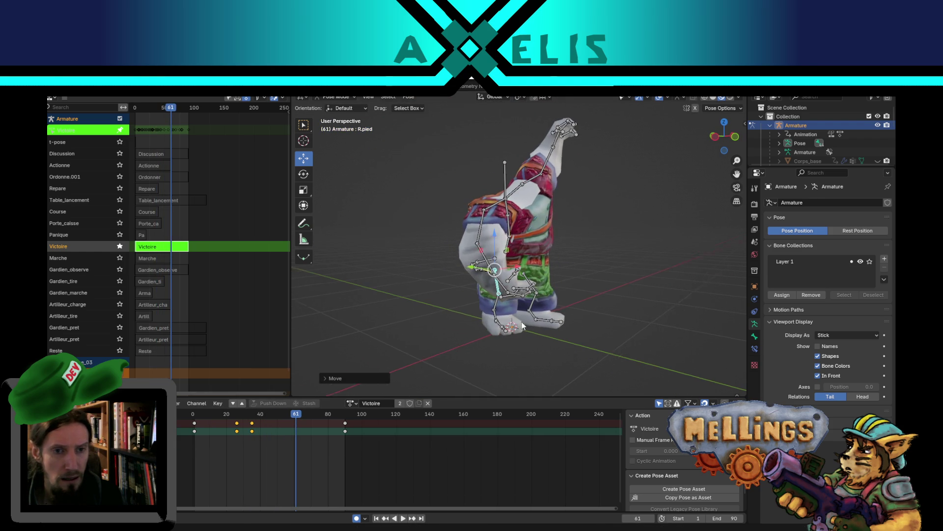
drag(510, 373, 500, 359)
scroll(457, 312, up, 2)
mouse_move(297, 425)
mouse_down()
mouse_move(235, 424)
mouse_move(261, 428)
mouse_move(265, 417)
mouse_up()
Move the right foot bone R.pied vertically at frame 43
click(539, 286)
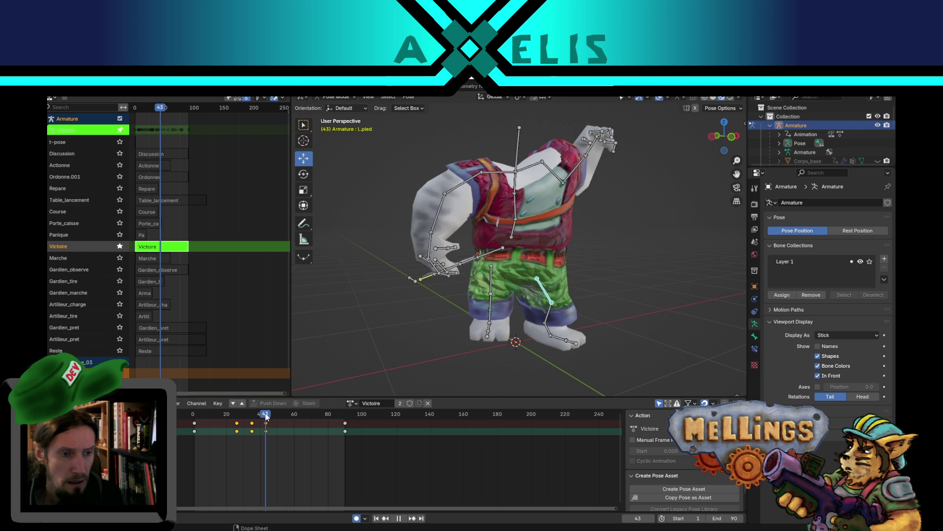
click(494, 280)
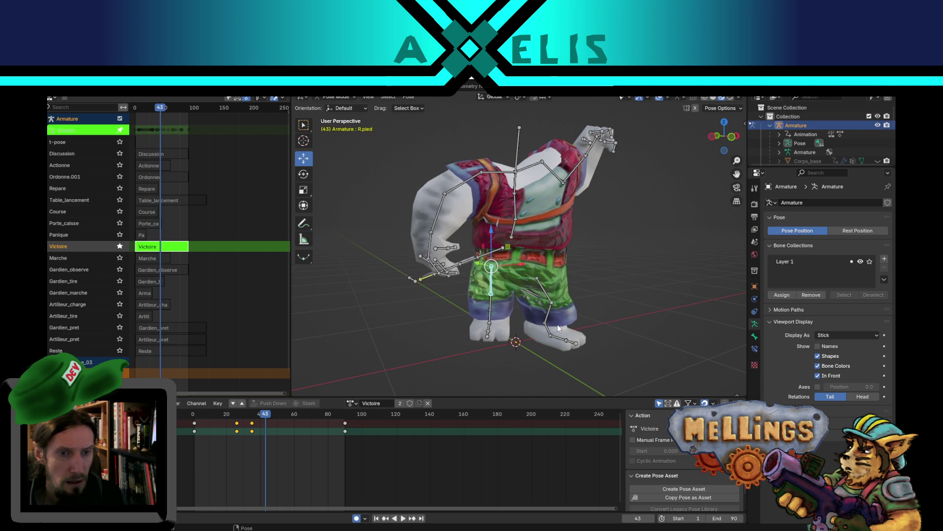
key(g)
key(z)
click(501, 263)
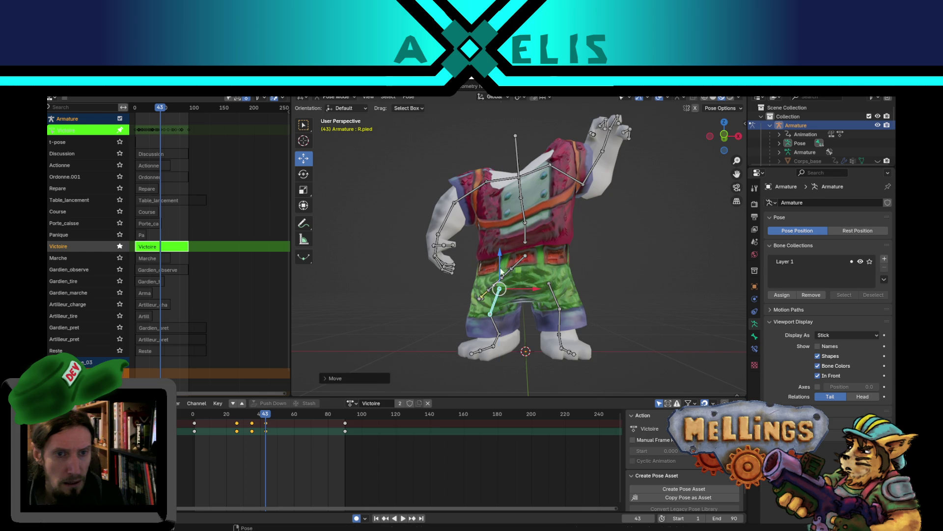
Lower the hip bone Bone.008 vertically at frame 43, then play the action back
click(526, 236)
drag(524, 266, 491, 267)
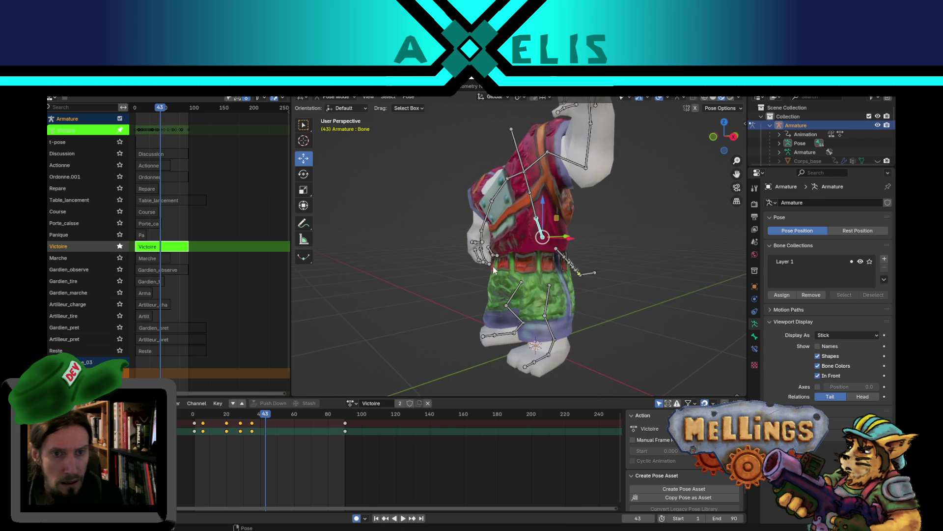
click(559, 250)
key(g)
key(z)
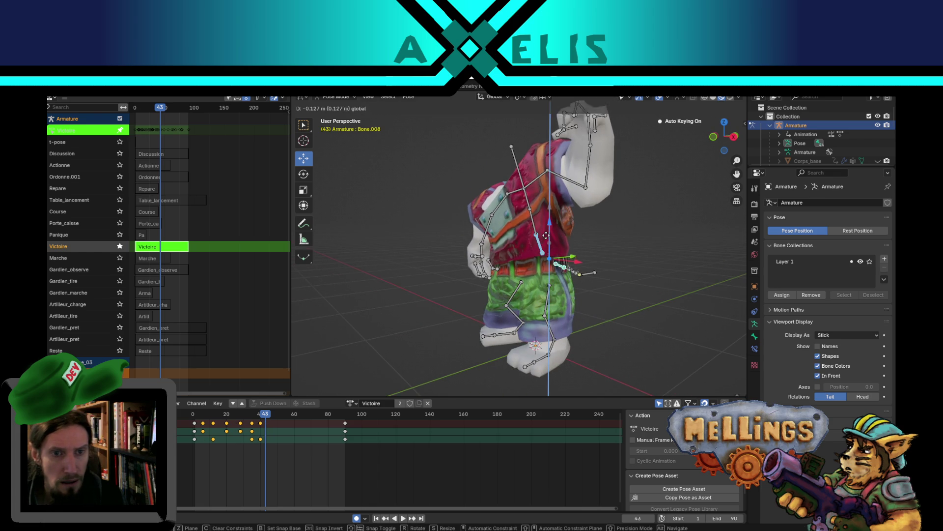
click(546, 244)
key(space)
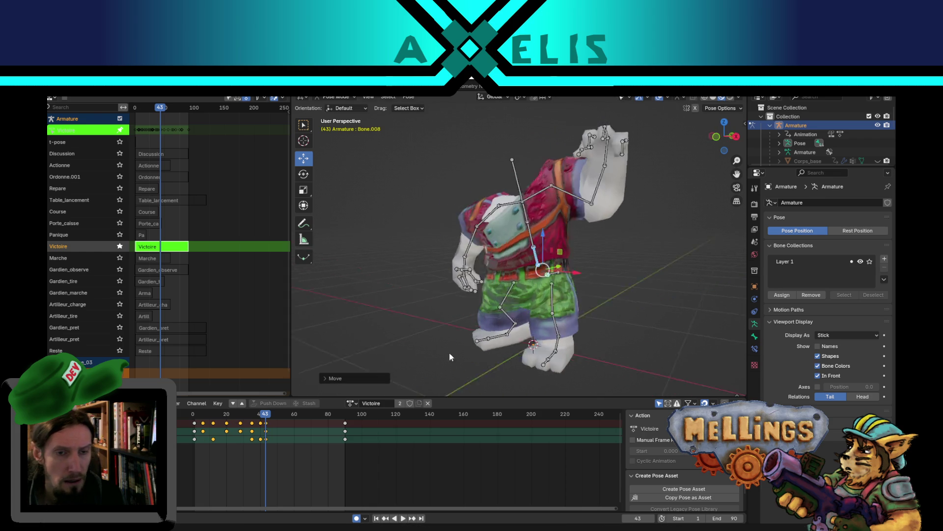
mouse_move(567, 357)
mouse_down()
mouse_move(489, 335)
mouse_move(612, 324)
mouse_move(318, 370)
mouse_move(464, 291)
mouse_up()
key(space)
key(space)
key(space)
key(space)
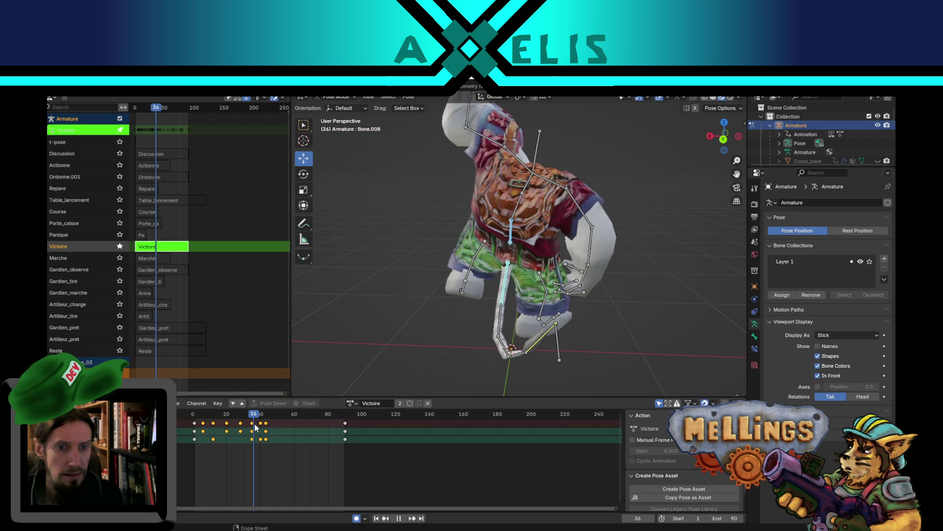
Select tail bone Bone.013 and slide the frame-30 keys earlier to about frame 24
key(Escape)
drag(565, 339, 353, 295)
click(353, 295)
drag(252, 415, 229, 415)
click(245, 430)
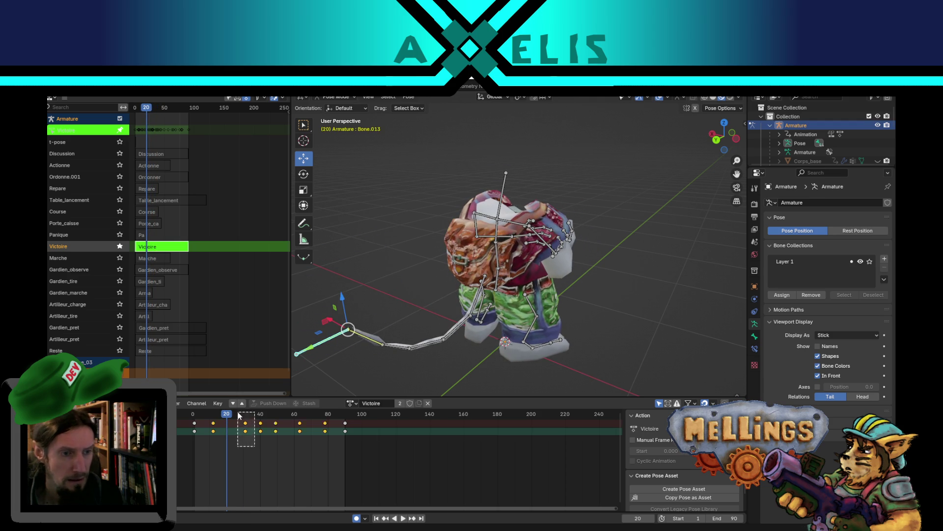
key(g)
drag(244, 447, 239, 448)
click(232, 447)
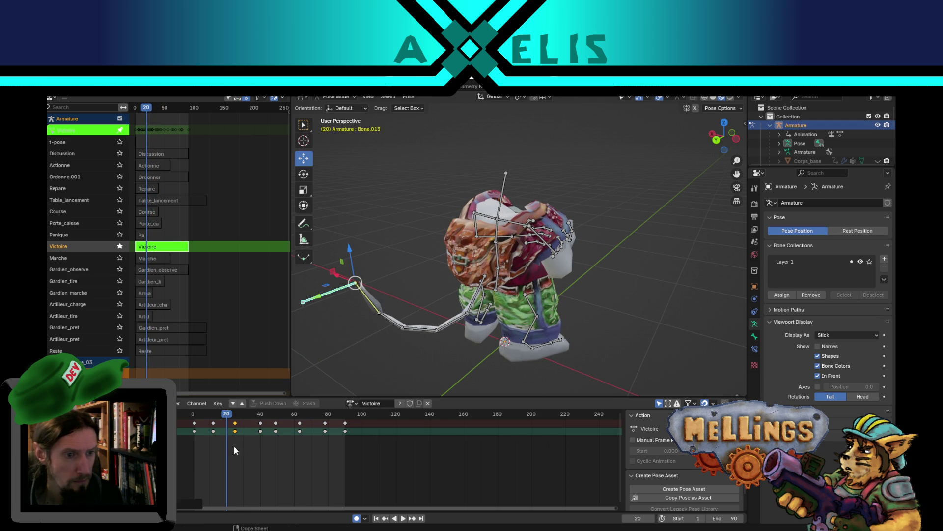
drag(229, 416, 247, 415)
Adjust the key column near frame 40, then review the motion forward and backward
mouse_move(373, 353)
mouse_down()
mouse_move(404, 316)
mouse_move(369, 244)
mouse_up()
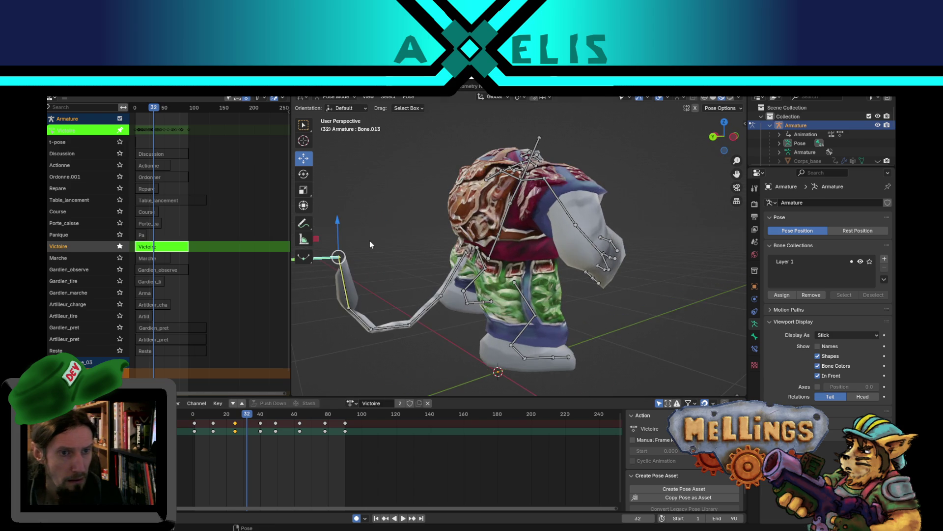
scroll(506, 229, down, 2)
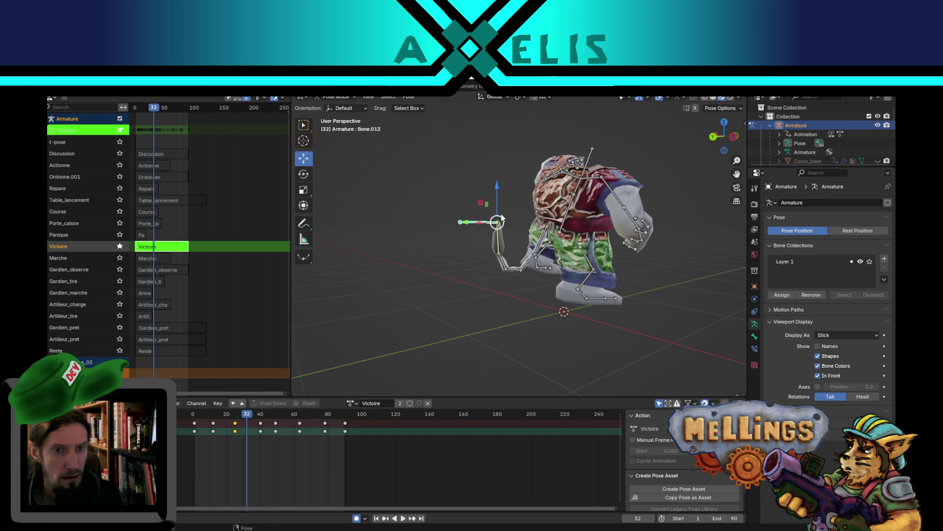
click(260, 422)
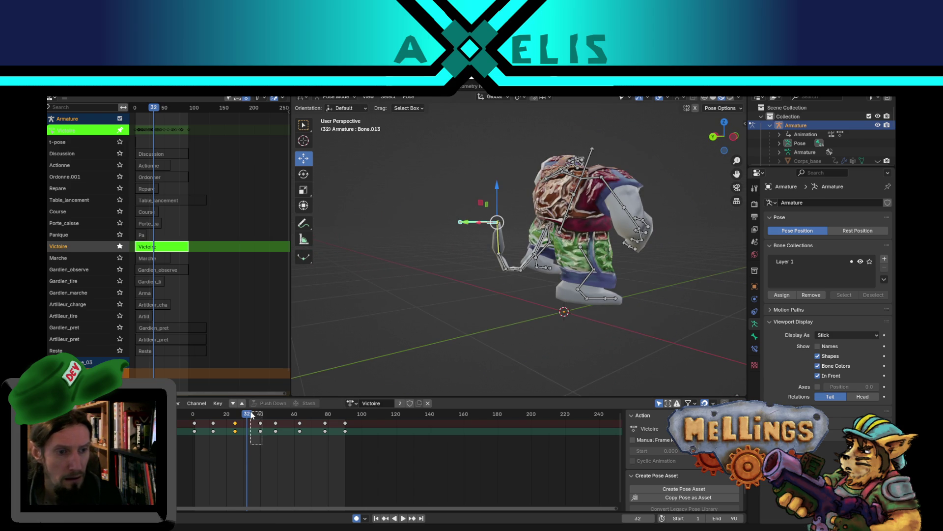
click(256, 464)
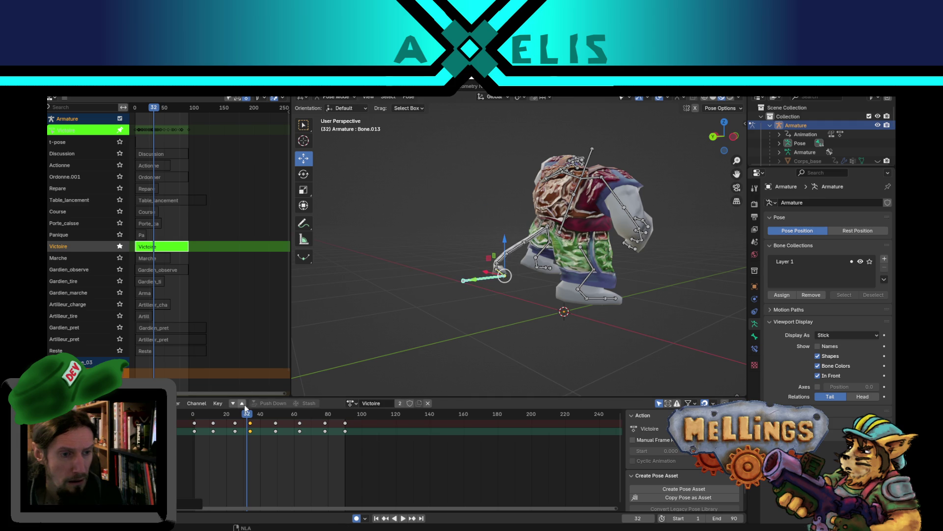
key(space)
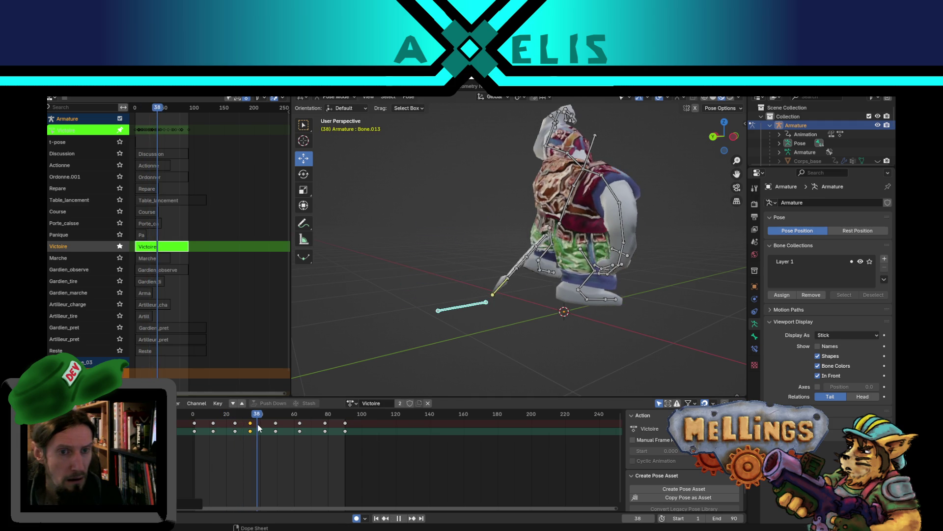
key(space)
mouse_move(514, 308)
mouse_down()
mouse_move(372, 280)
mouse_move(370, 232)
mouse_move(424, 153)
mouse_up()
key(shift+ctrl+space)
drag(224, 422, 276, 414)
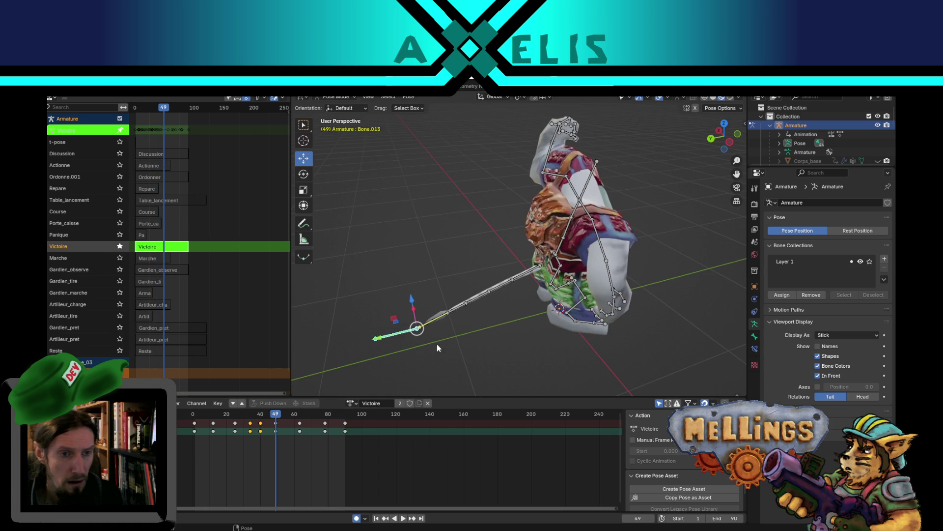
Key a new Bone.013 tail pose, play it back, then select the spine bone
key(g)
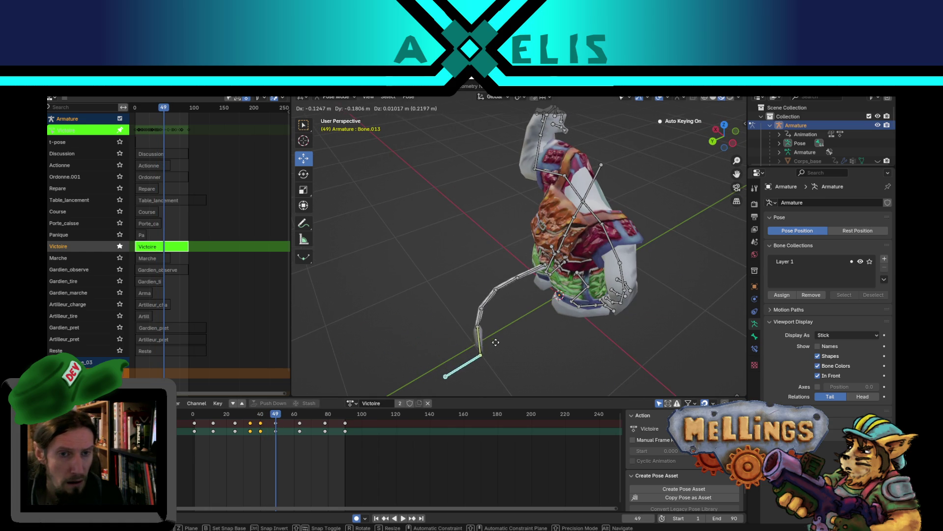
click(532, 346)
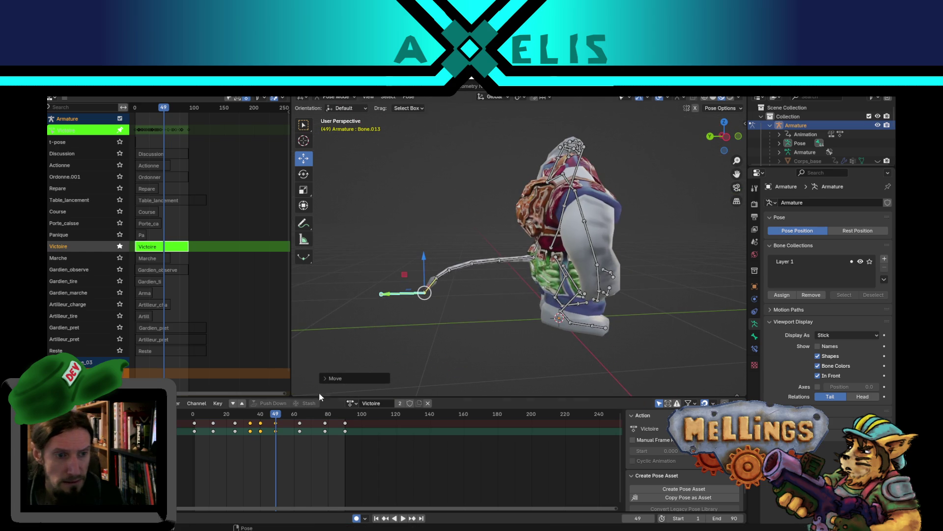
key(space)
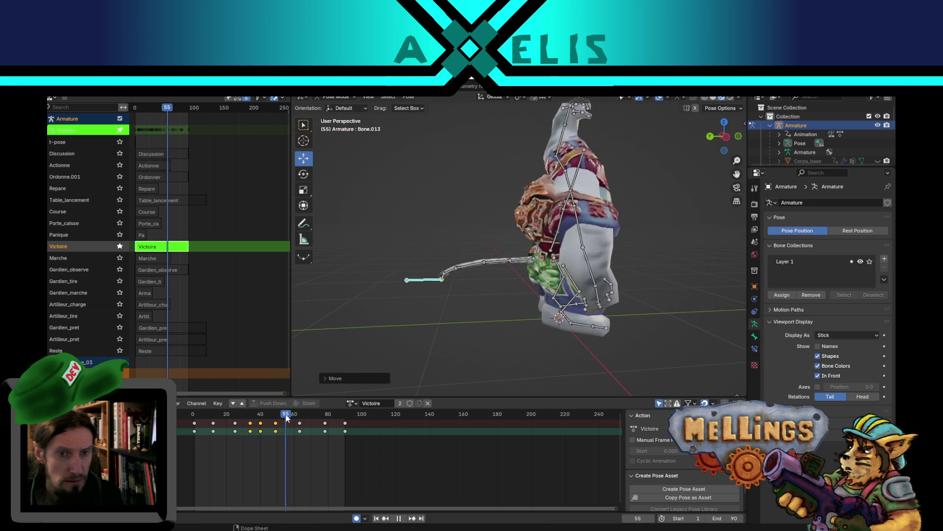
mouse_move(299, 419)
mouse_down()
mouse_move(250, 410)
mouse_move(269, 407)
mouse_up()
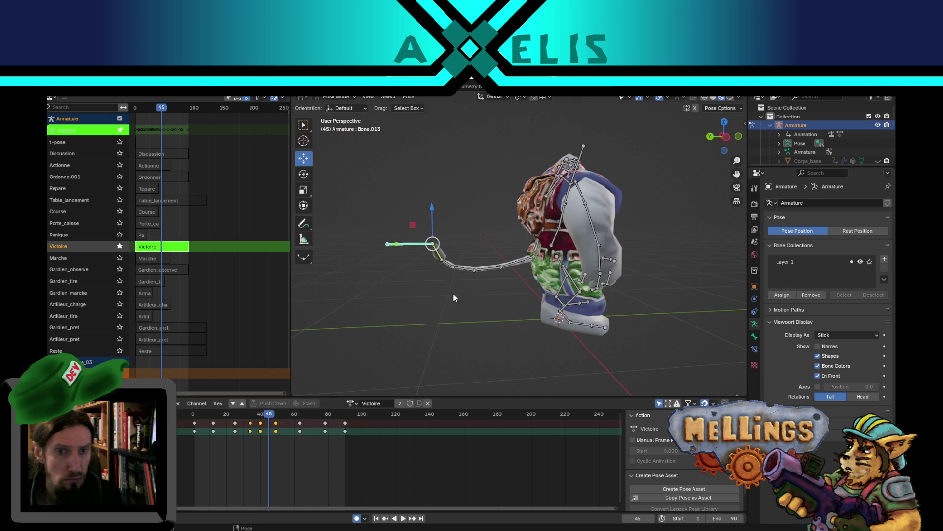
click(550, 240)
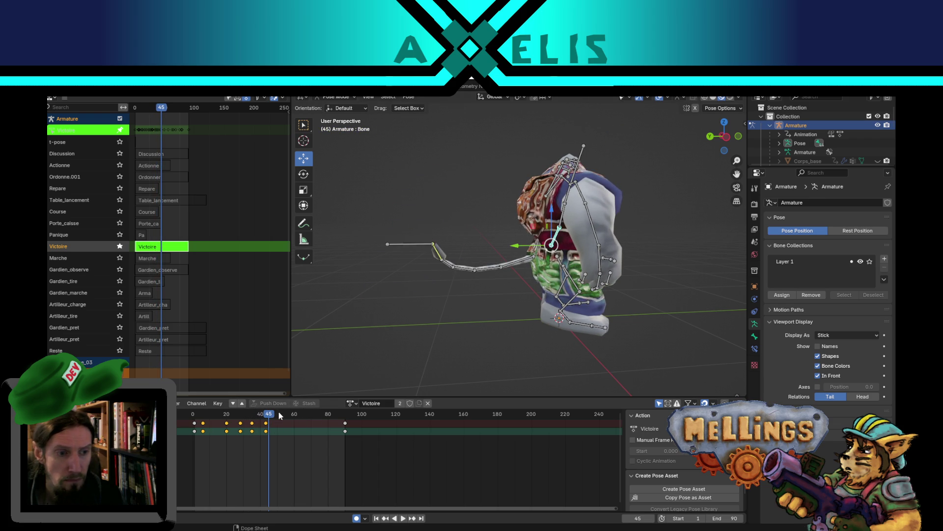
key(space)
key(space)
scroll(517, 258, up, 5)
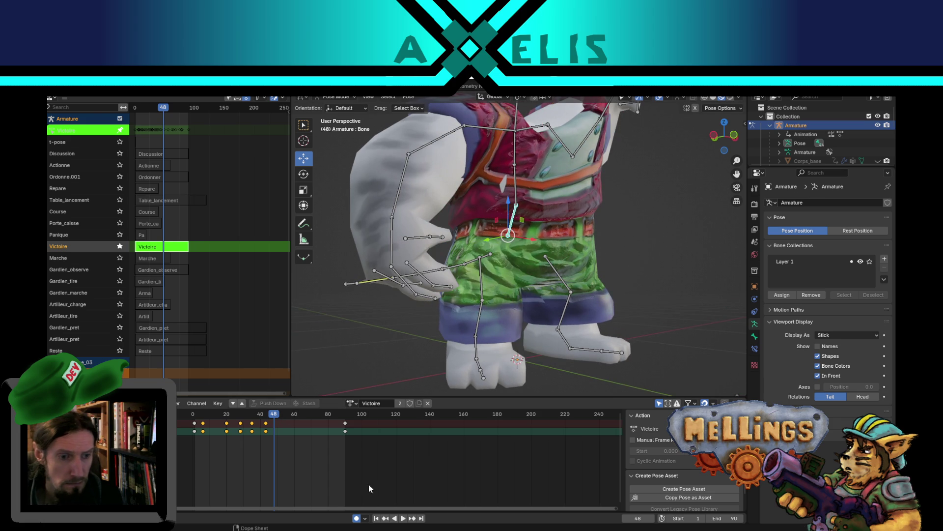
Lower the spine bone at frame 43 to bend the torso
click(386, 518)
scroll(506, 294, up, 2)
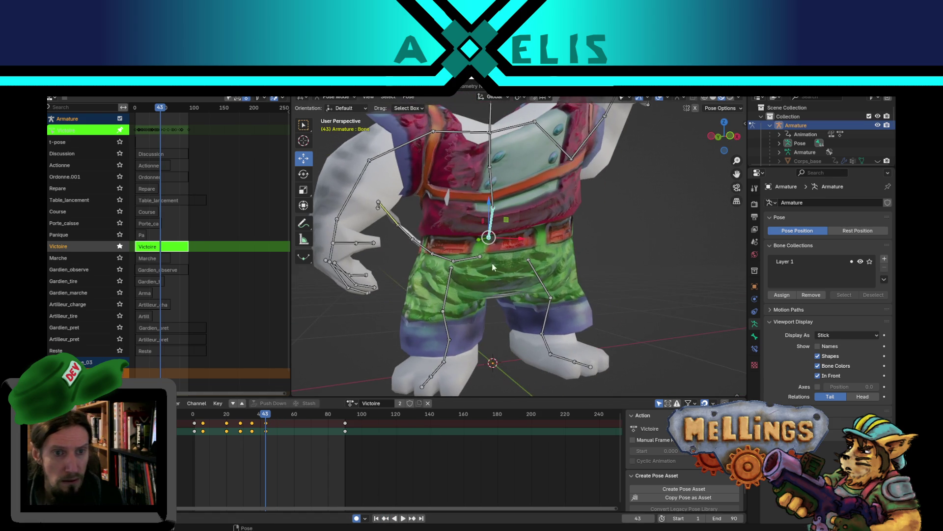
scroll(523, 272, up, 3)
drag(520, 220, 519, 231)
Key a raised spine pose at frame 48 and play the action in a loop
drag(267, 415, 274, 416)
drag(531, 292, 535, 279)
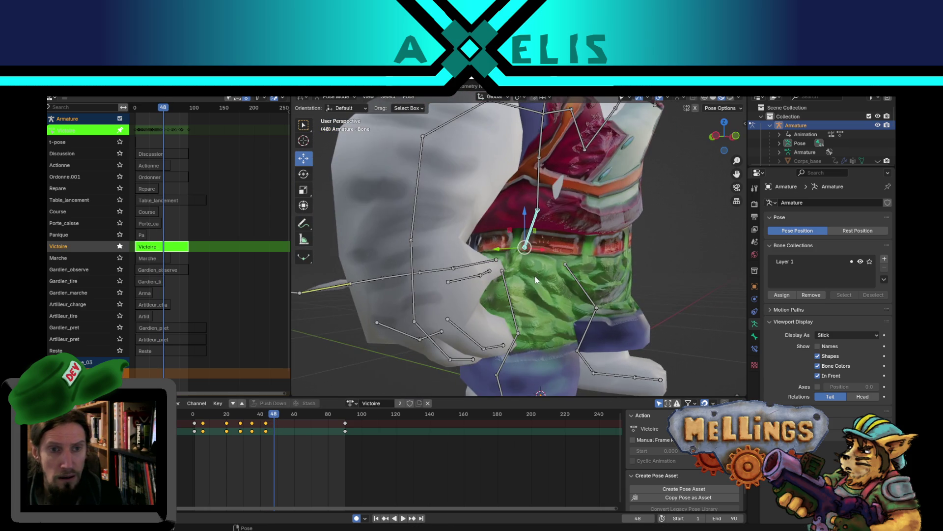
mouse_move(525, 224)
mouse_down()
mouse_move(531, 214)
mouse_move(472, 245)
mouse_up()
scroll(531, 214, down, 4)
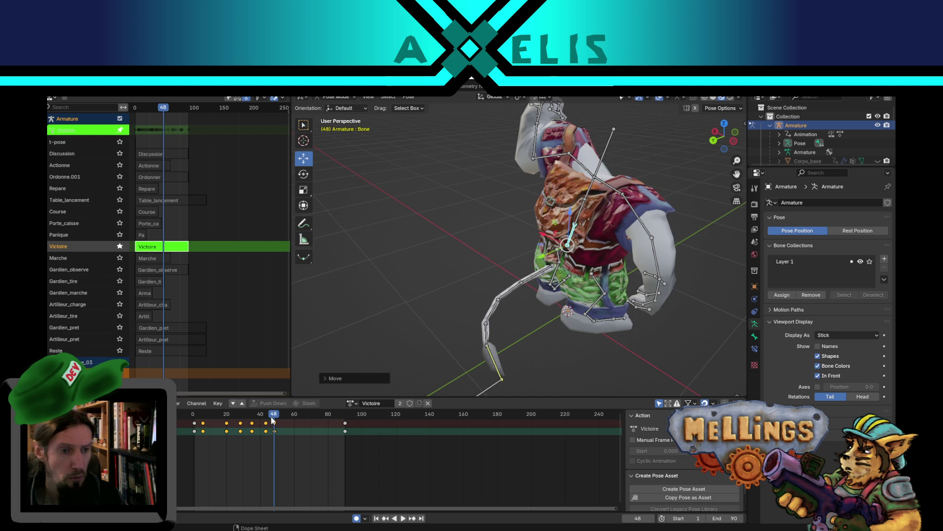
key(space)
mouse_move(509, 311)
mouse_down()
mouse_move(448, 282)
mouse_move(456, 290)
mouse_move(438, 305)
mouse_up()
scroll(437, 295, down, 6)
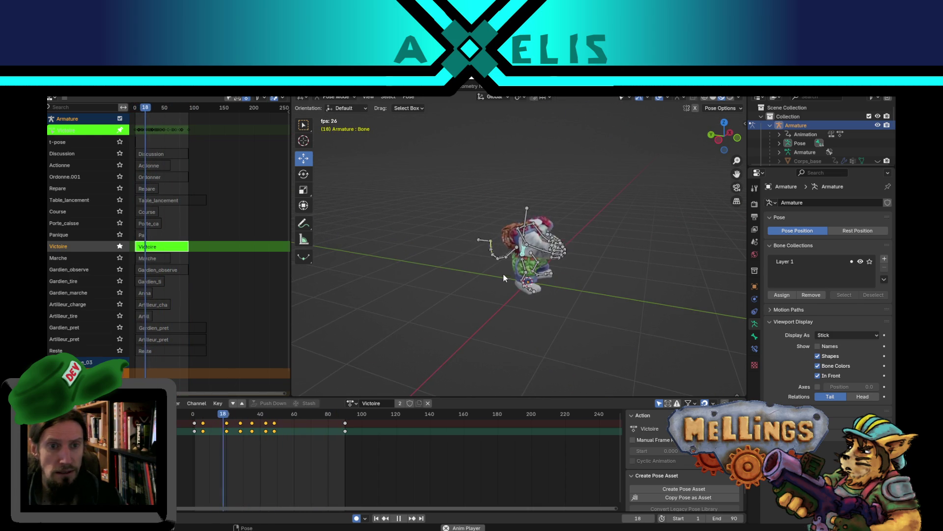
mouse_move(580, 265)
mouse_down()
mouse_move(642, 262)
mouse_move(635, 243)
mouse_move(606, 245)
mouse_move(525, 293)
mouse_move(547, 284)
mouse_up()
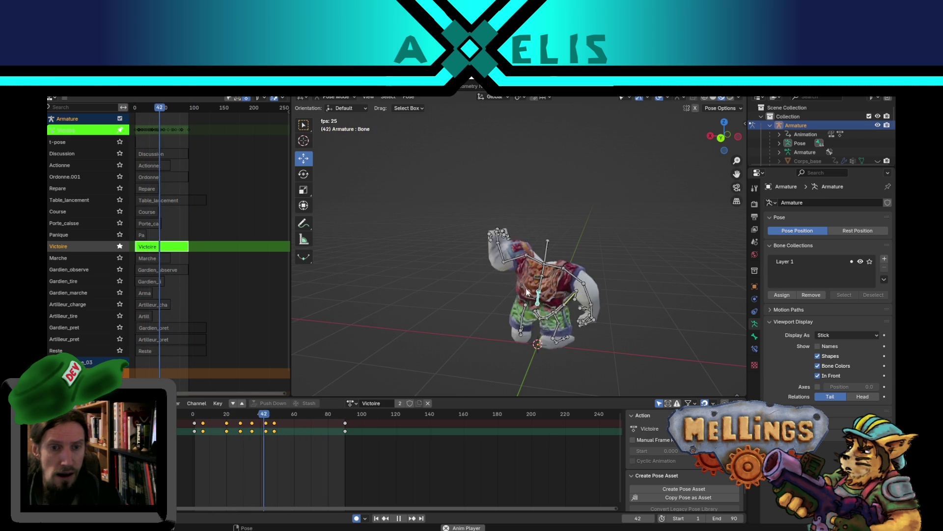
drag(523, 288, 376, 302)
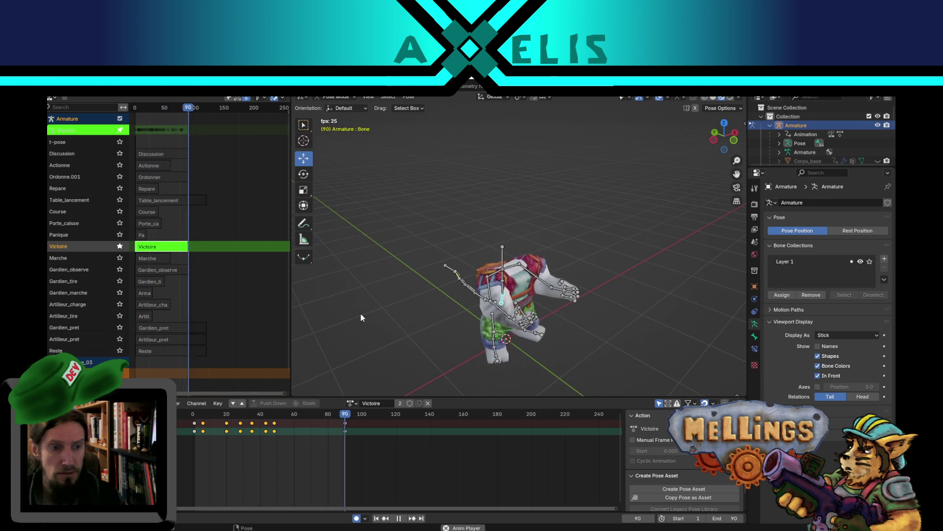
key(space)
key(a)
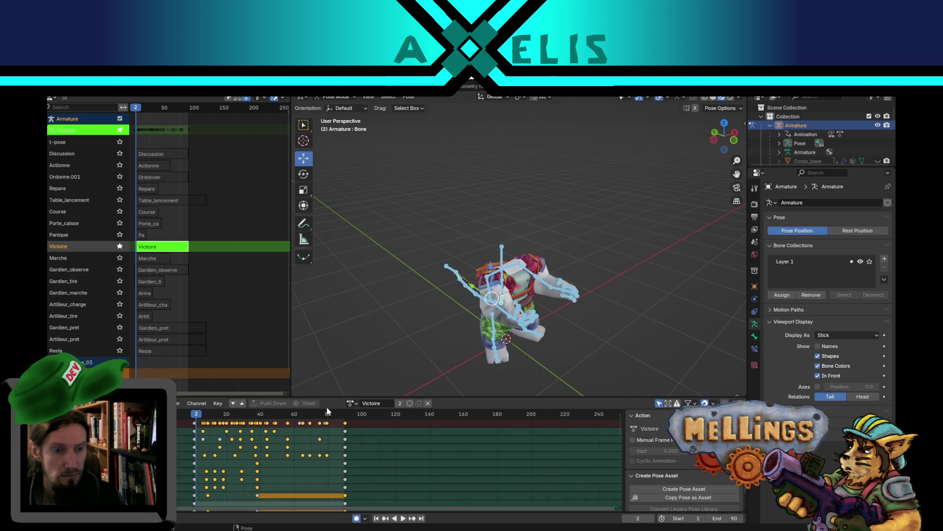
key(alt+a)
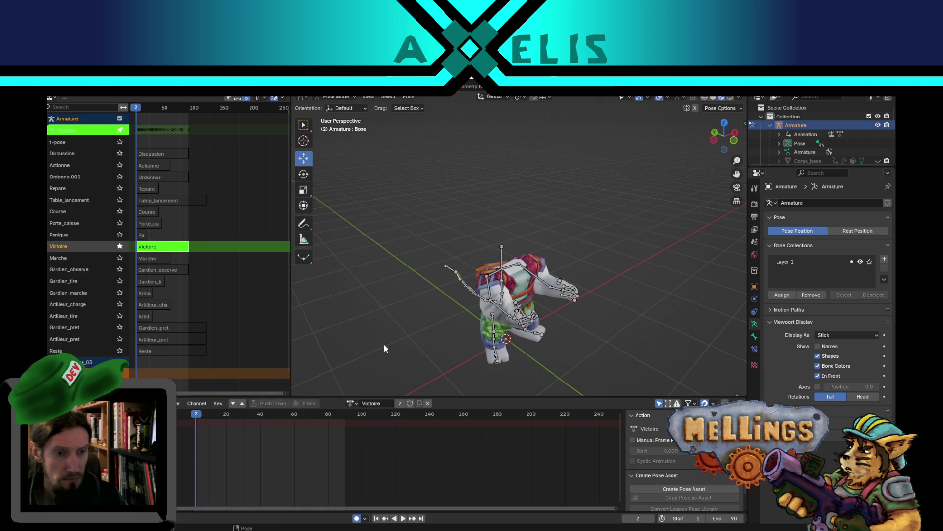
key(a)
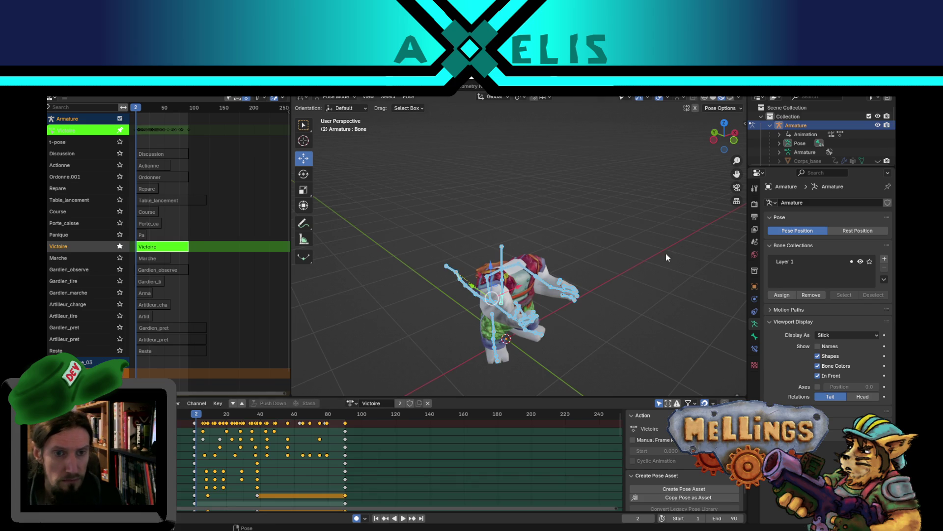
key(alt+a)
scroll(601, 267, up, 5)
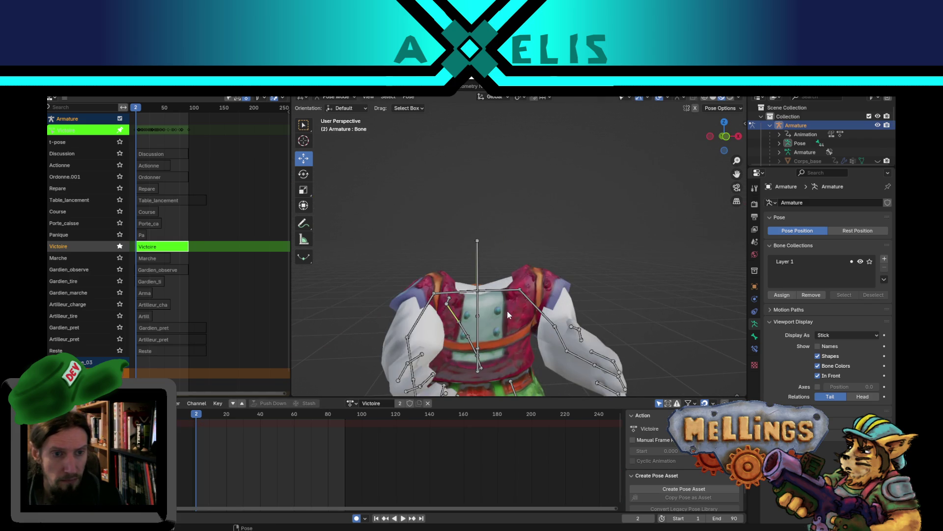
scroll(507, 310, down, 4)
scroll(561, 319, left, 5)
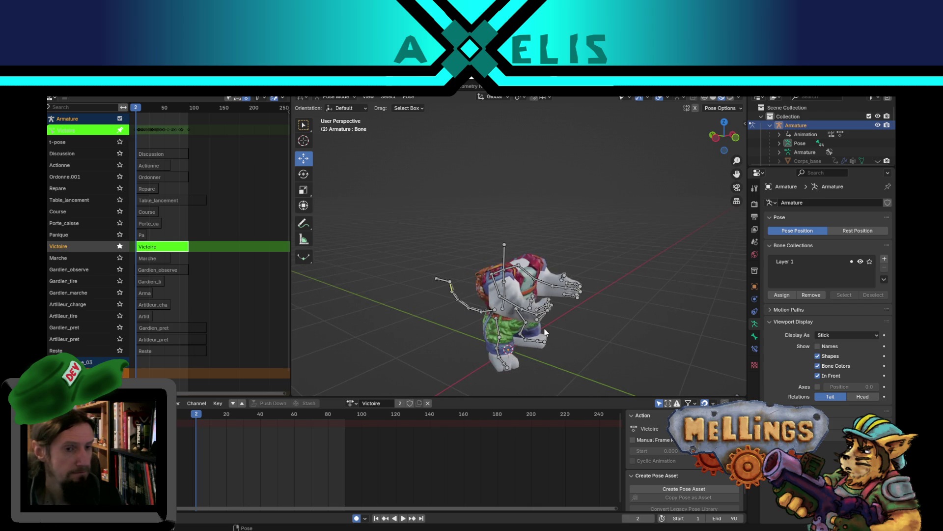
key(space)
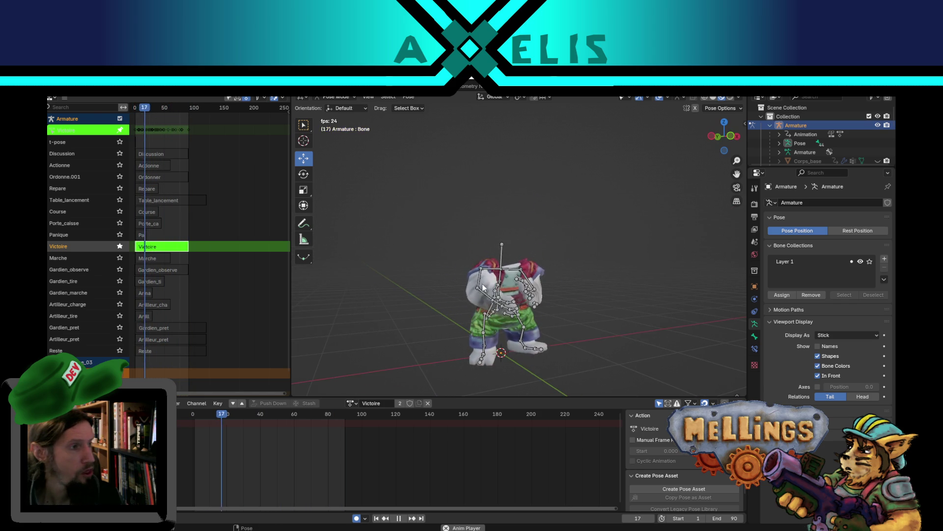
key(space)
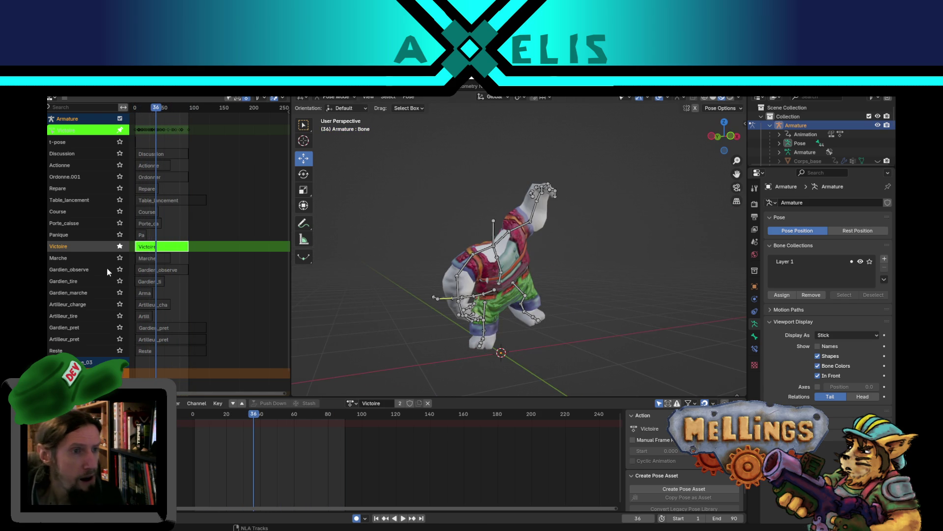
click(120, 246)
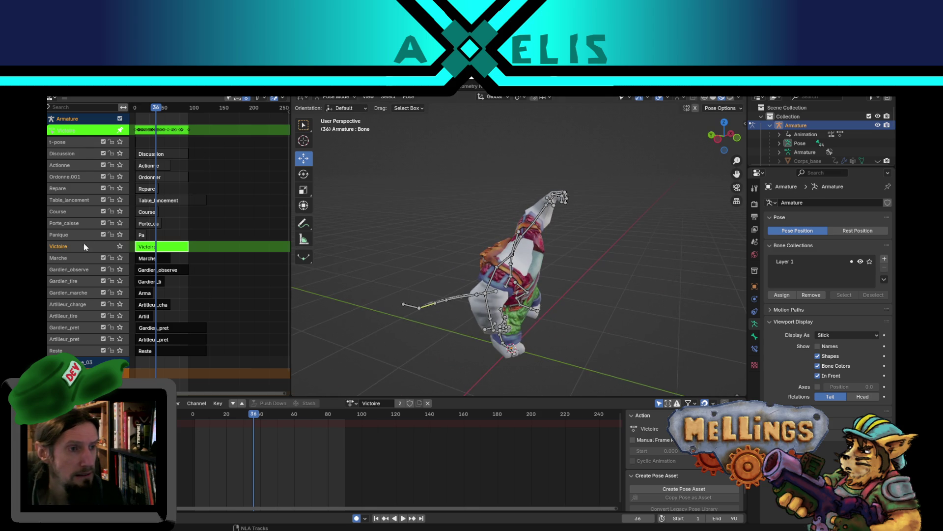
Stop editing the stashed Victoire action, save Mellings.blend, and return to frame 1
right_click(149, 246)
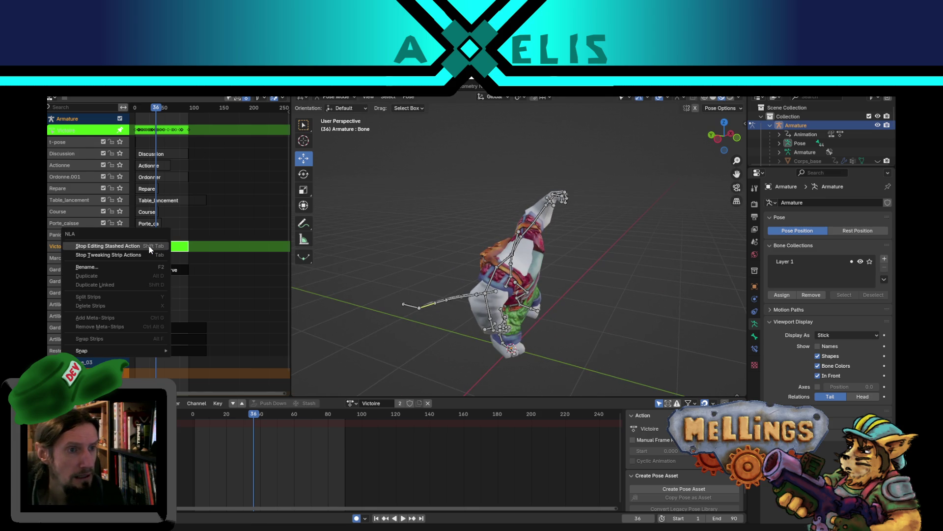
click(149, 246)
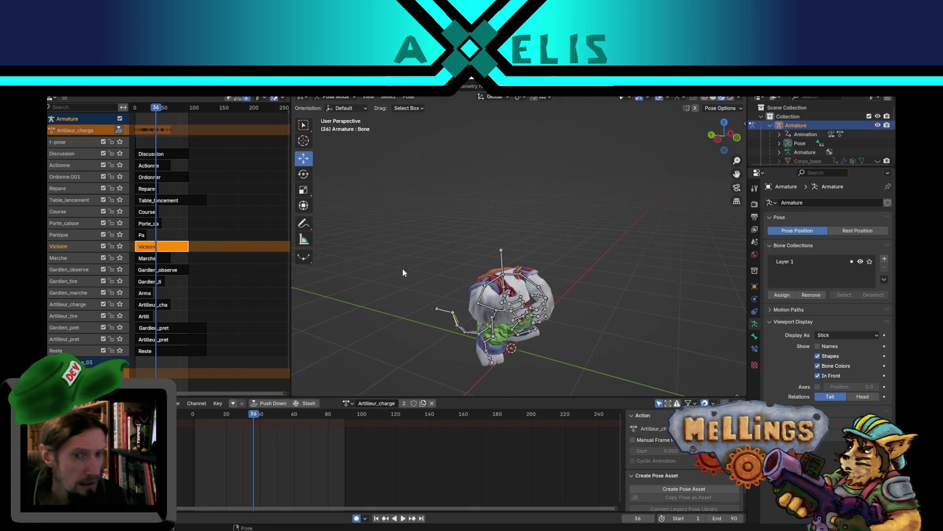
key(ctrl+s)
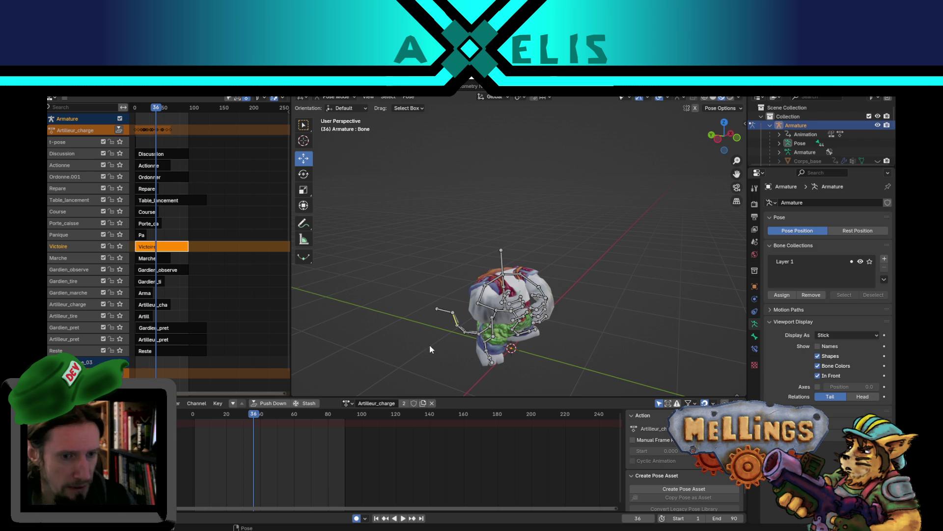
mouse_move(397, 305)
mouse_down()
mouse_move(432, 271)
mouse_move(421, 436)
mouse_up()
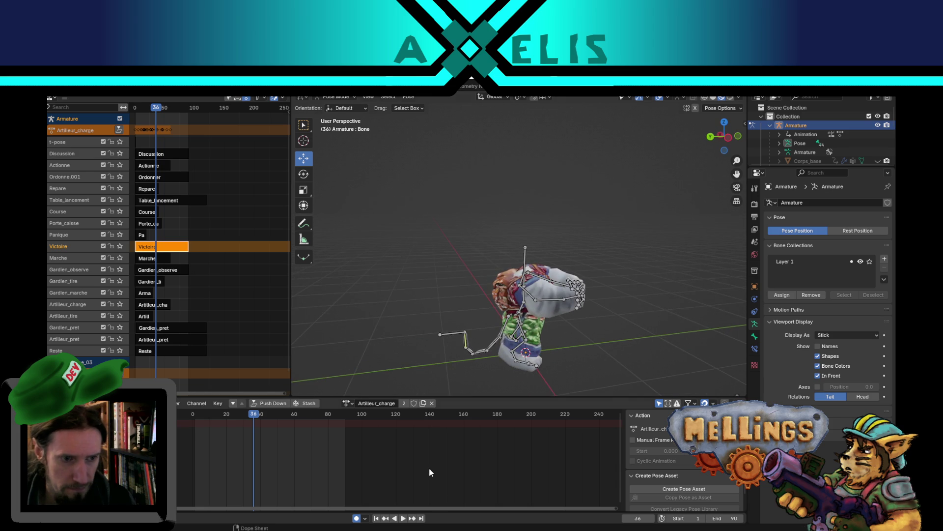
click(377, 518)
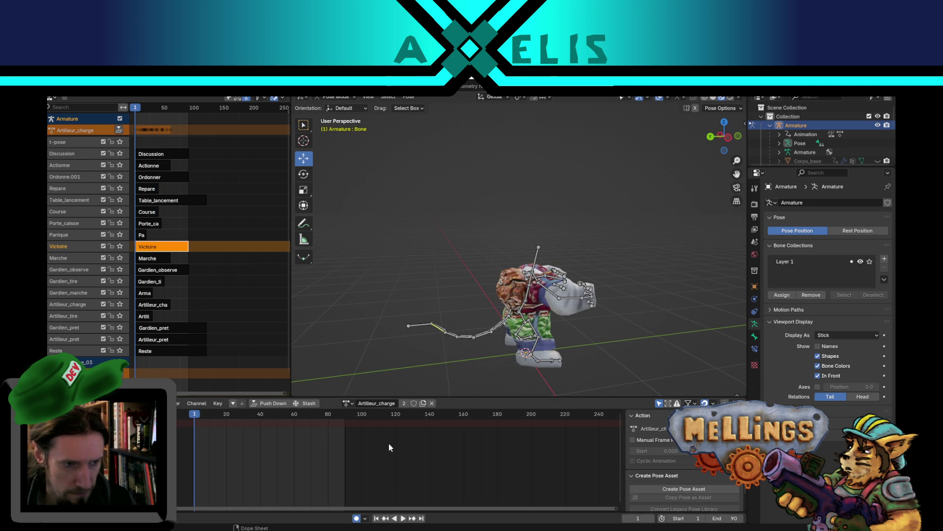
Duplicate the Artilleur_charge action and rename the copy to Rire
click(421, 402)
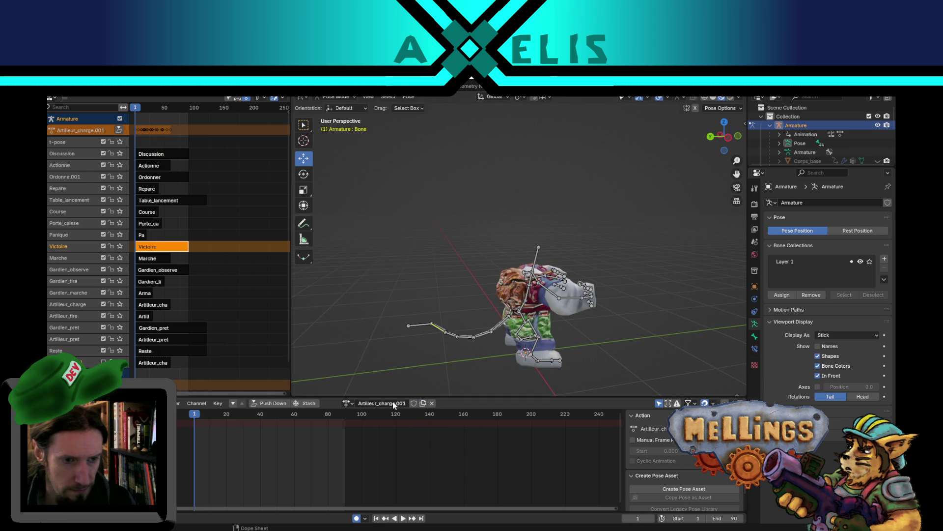
double_click(393, 404)
double_click(393, 403)
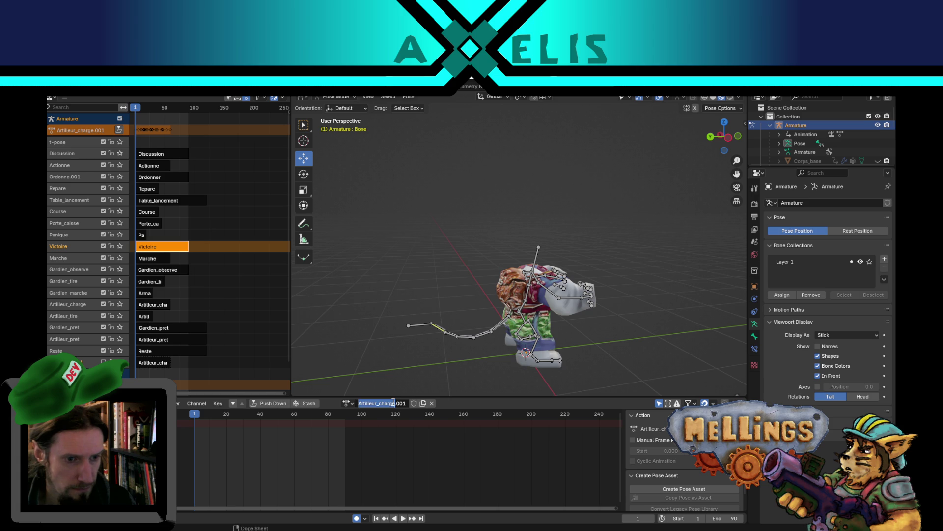
key(BackSpace)
text(Rire)
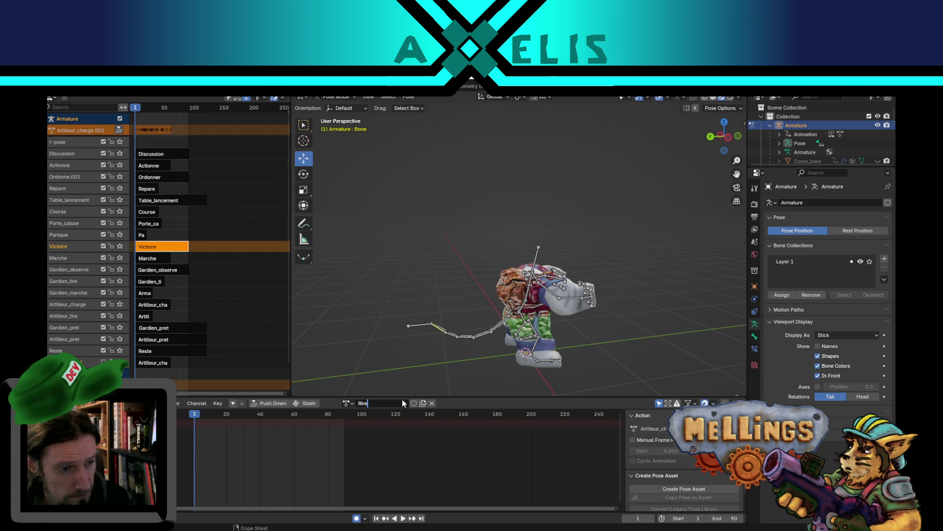
key(Return)
Set the animation range's end frame to 30
mouse_move(505, 347)
mouse_down()
mouse_move(429, 317)
mouse_move(501, 287)
mouse_move(518, 315)
mouse_up()
scroll(517, 315, up, 3)
click(731, 516)
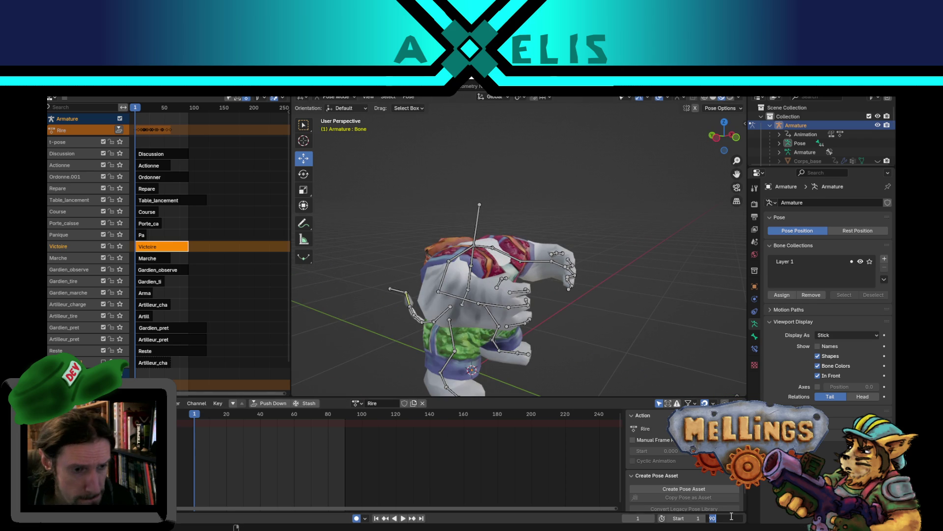
text(30)
key(Return)
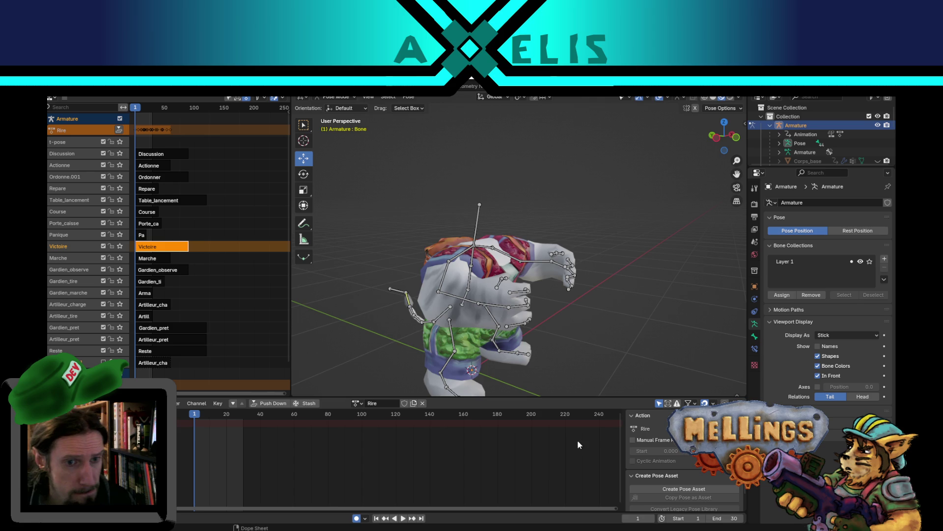
Select all bones, then undo the accidental unlinking of the Rire action
drag(483, 309, 516, 299)
key(a)
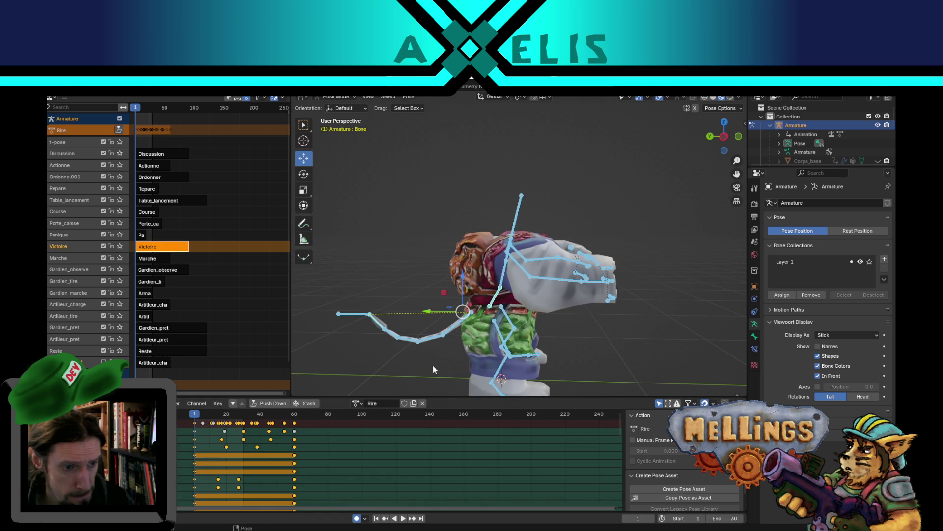
click(321, 482)
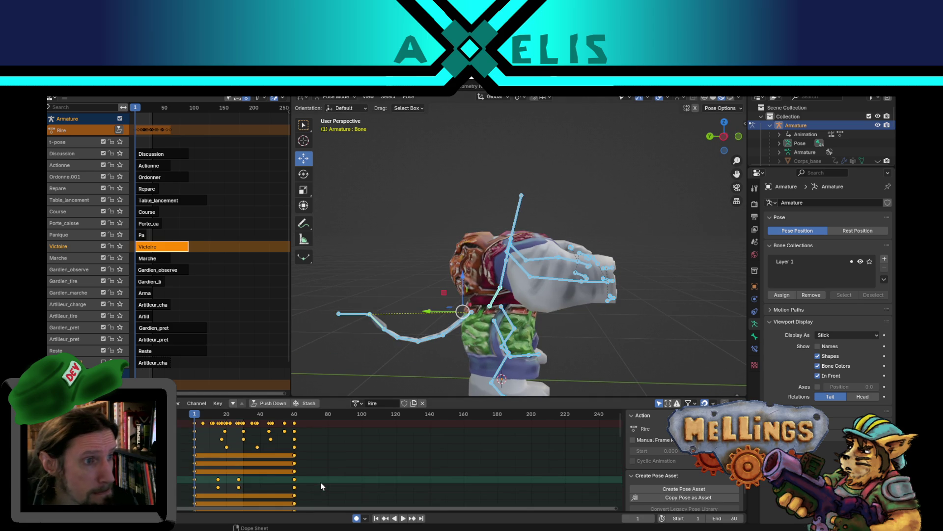
key(Delete)
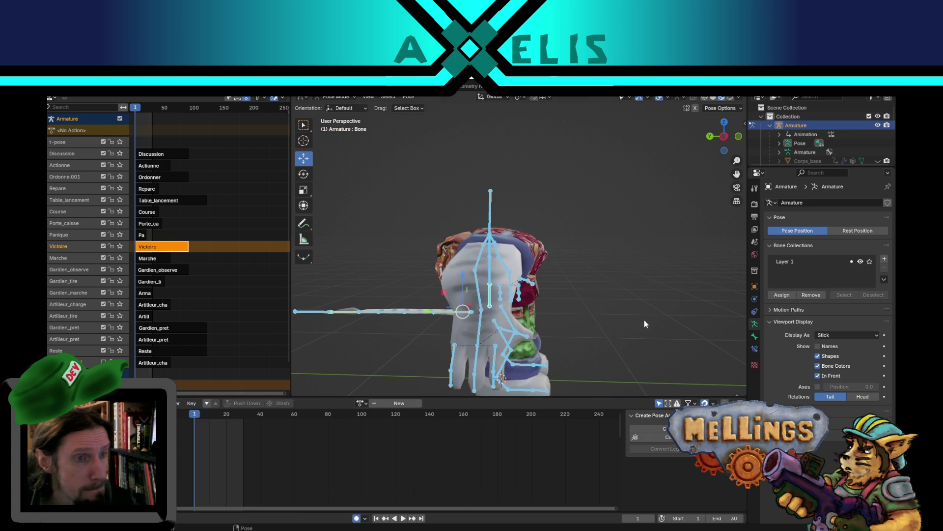
mouse_move(565, 299)
mouse_down()
mouse_move(533, 320)
mouse_move(547, 313)
mouse_up()
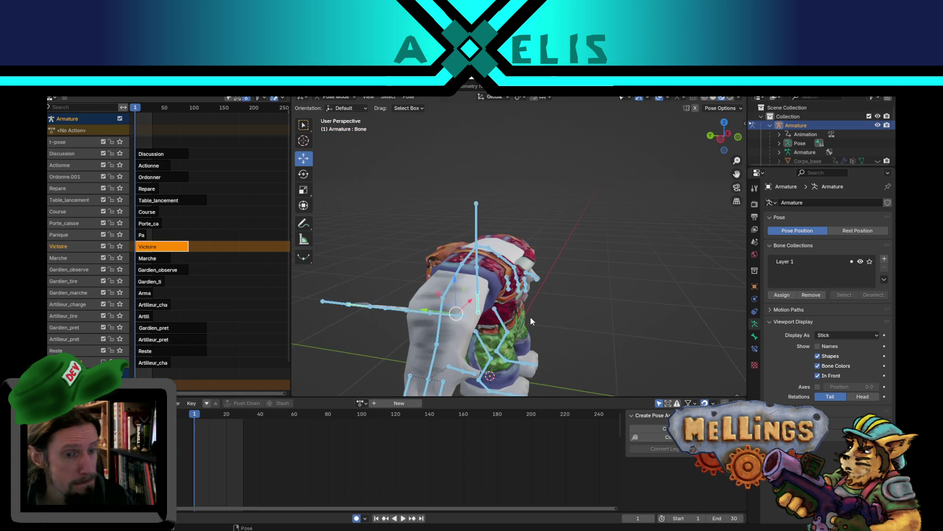
key(ctrl+z)
Circle-select and delete the copied keyframes along the Dope Sheet summary row
click(372, 449)
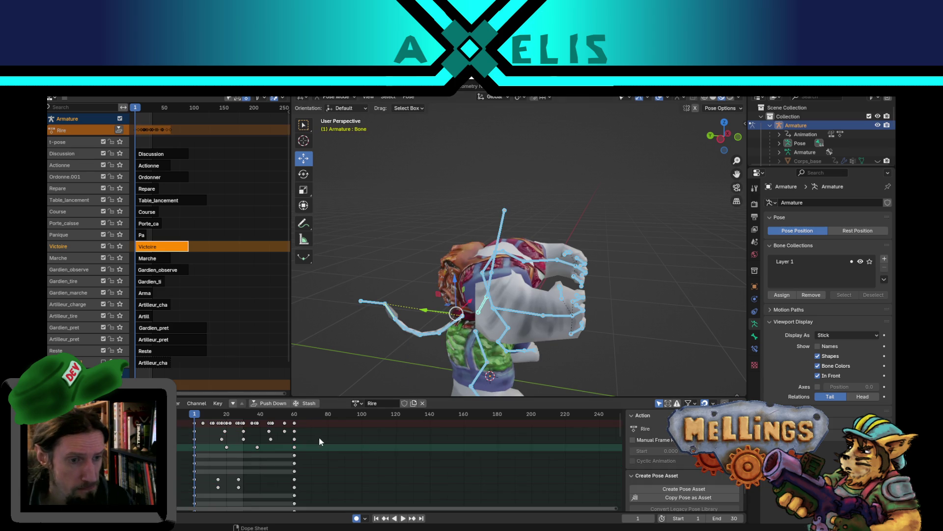
scroll(307, 423, down, 1)
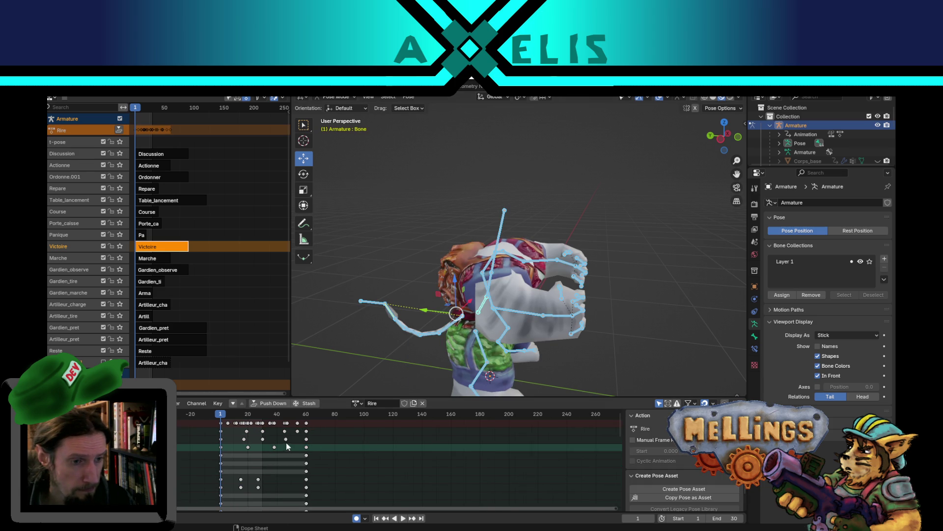
key(c)
drag(305, 425, 238, 427)
right_click(238, 429)
key(Delete)
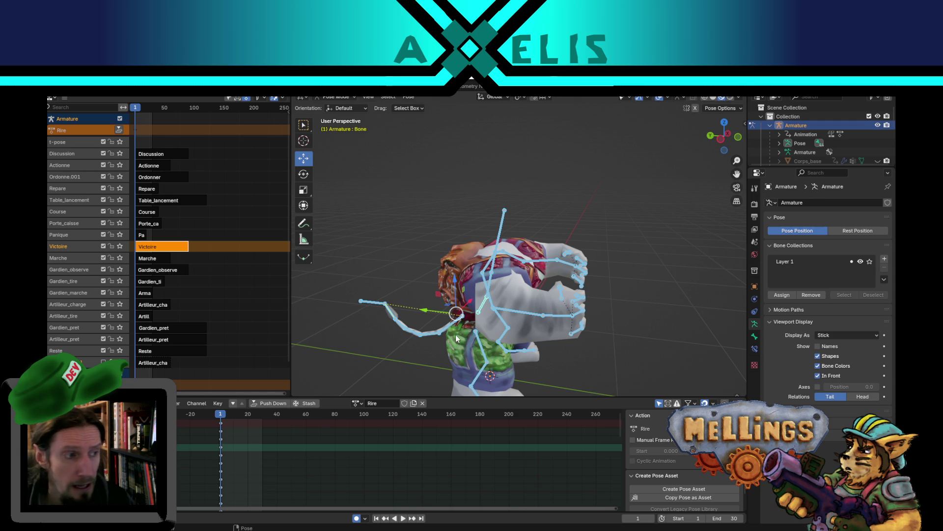
mouse_move(456, 312)
mouse_down()
mouse_move(449, 298)
mouse_move(473, 299)
mouse_up()
mouse_move(512, 296)
mouse_down()
mouse_move(546, 317)
mouse_move(523, 304)
mouse_move(537, 305)
mouse_move(517, 282)
mouse_move(527, 281)
mouse_move(477, 286)
mouse_move(460, 264)
mouse_move(452, 271)
mouse_move(499, 280)
mouse_move(484, 277)
mouse_move(422, 314)
mouse_move(383, 388)
mouse_up()
click(507, 271)
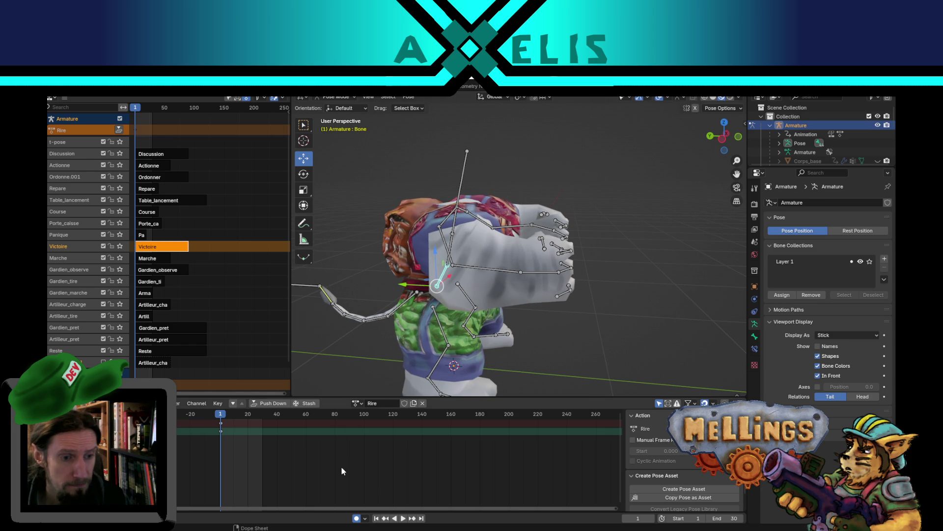
Duplicate all bones' frame-1 keys to around frame 20, then scrub to check
key(a)
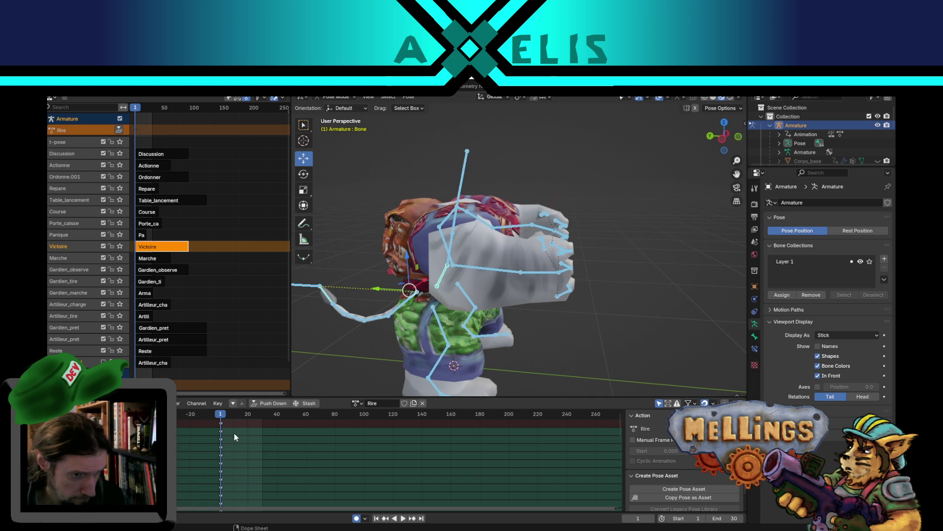
key(shift+d)
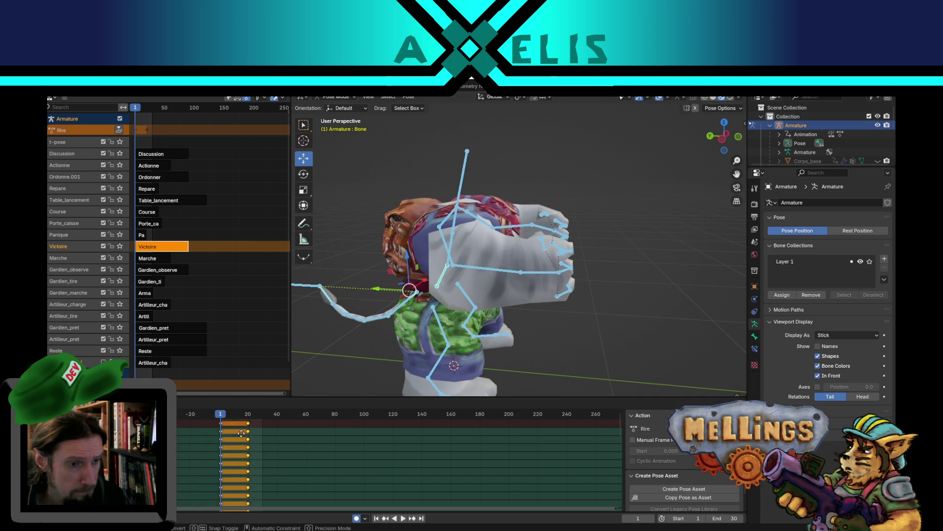
click(255, 436)
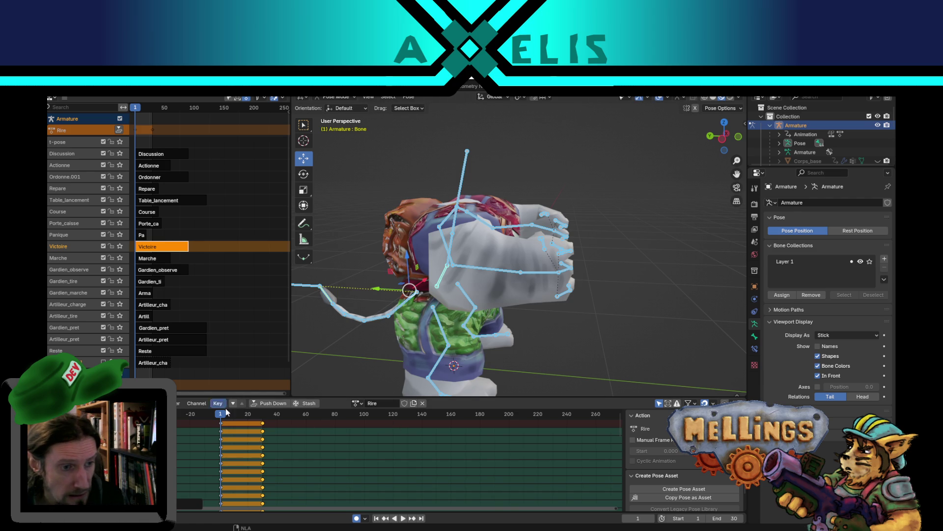
drag(240, 419, 243, 420)
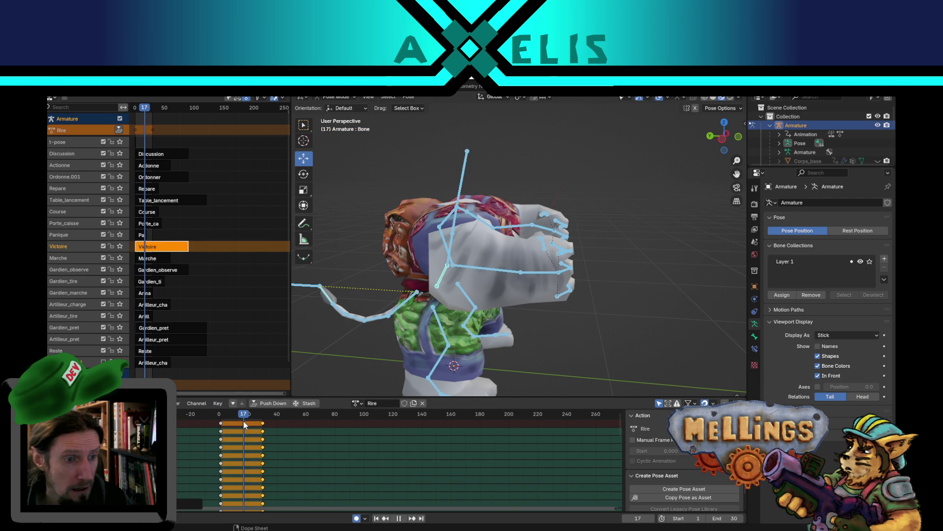
click(404, 288)
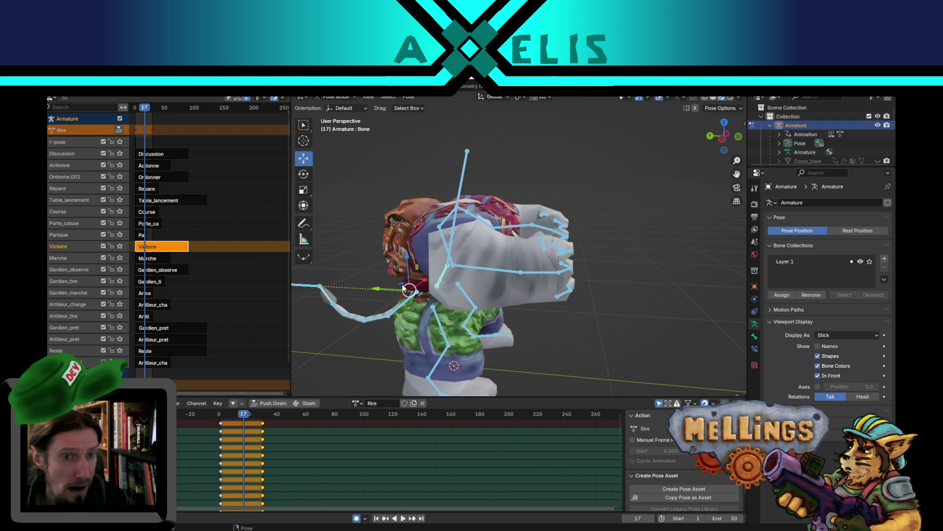
Play back the held pose and select the lower spine bone named Bone
click(447, 246)
mouse_move(447, 245)
mouse_down()
mouse_move(486, 255)
mouse_move(467, 246)
mouse_up()
key(space)
key(space)
mouse_move(474, 330)
mouse_down()
mouse_move(489, 331)
mouse_move(440, 307)
mouse_move(423, 313)
mouse_move(450, 309)
mouse_move(541, 252)
mouse_move(556, 290)
mouse_move(391, 317)
mouse_up()
click(439, 308)
scroll(490, 283, down, 2)
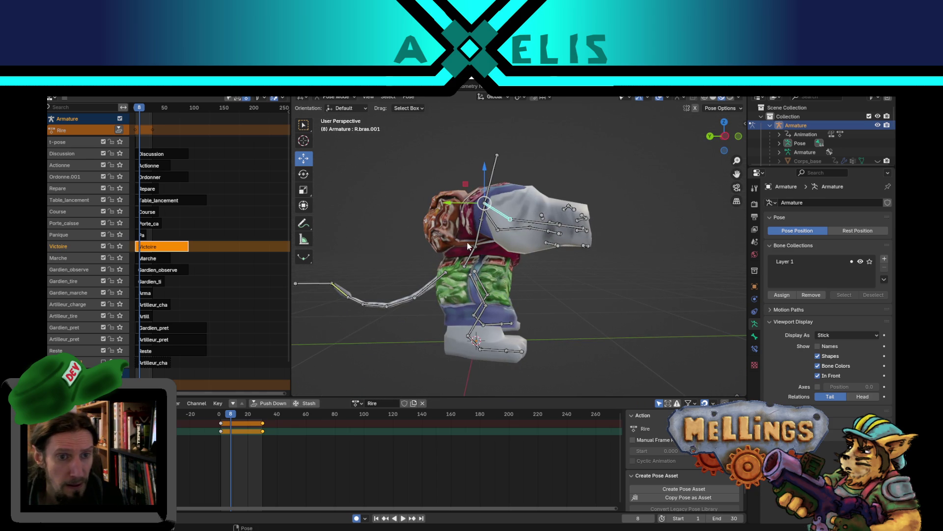
click(472, 256)
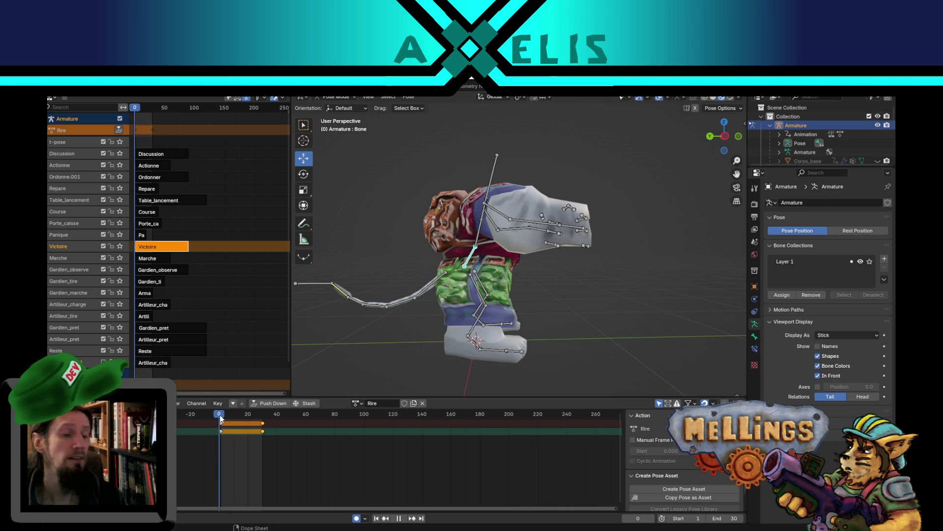
Key upper-body rotations at frames 5, 9 and 15
key(r)
click(597, 202)
drag(229, 417, 232, 417)
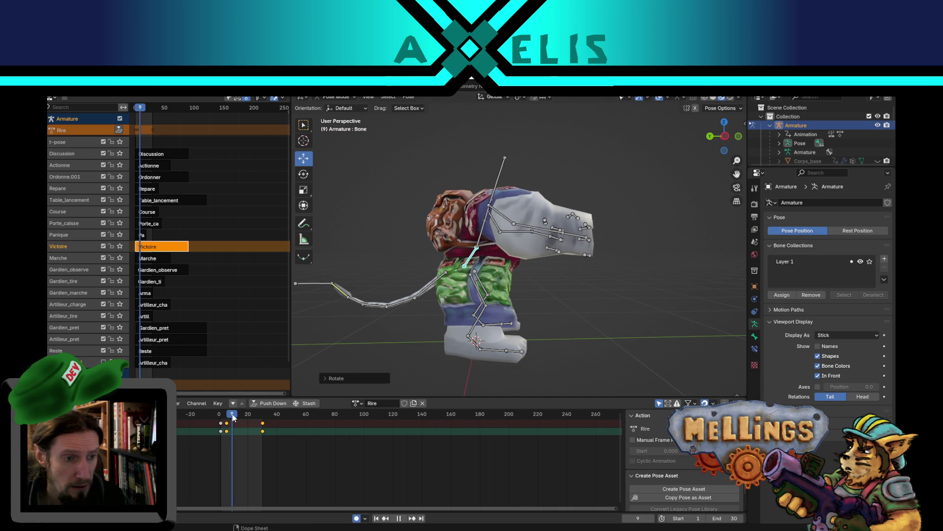
key(r)
click(610, 176)
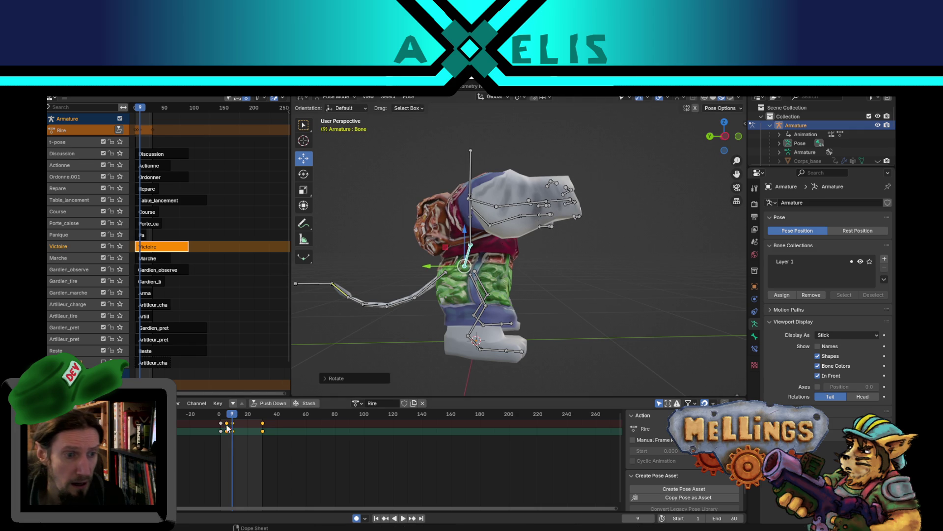
drag(234, 418, 242, 418)
key(r)
click(597, 194)
Key further upper-body rotations at frames 20 and 24, then play the laugh
key(space)
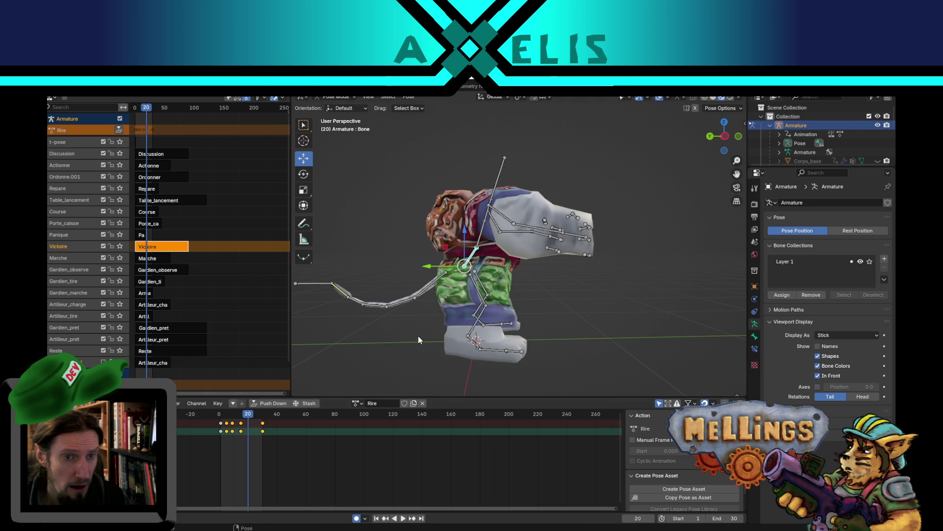
key(r)
click(552, 185)
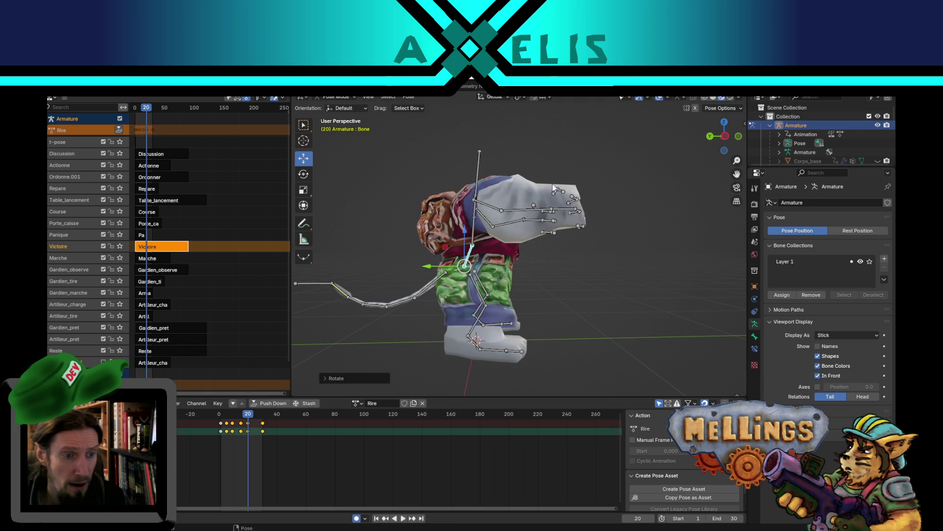
click(255, 415)
key(r)
click(278, 405)
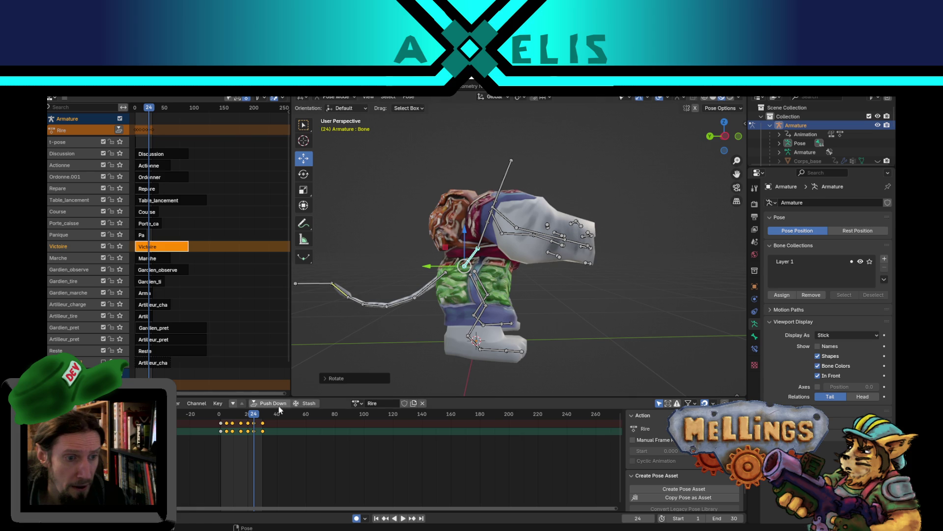
drag(254, 415, 263, 416)
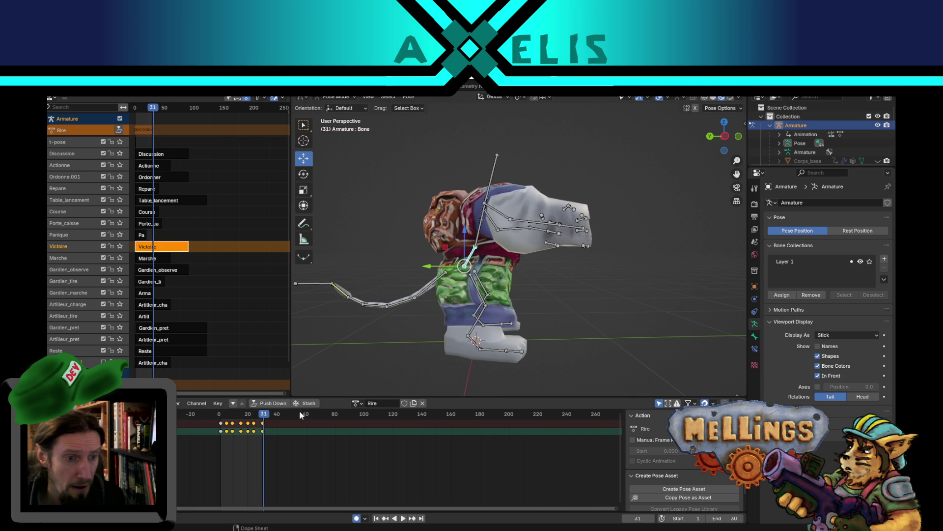
key(space)
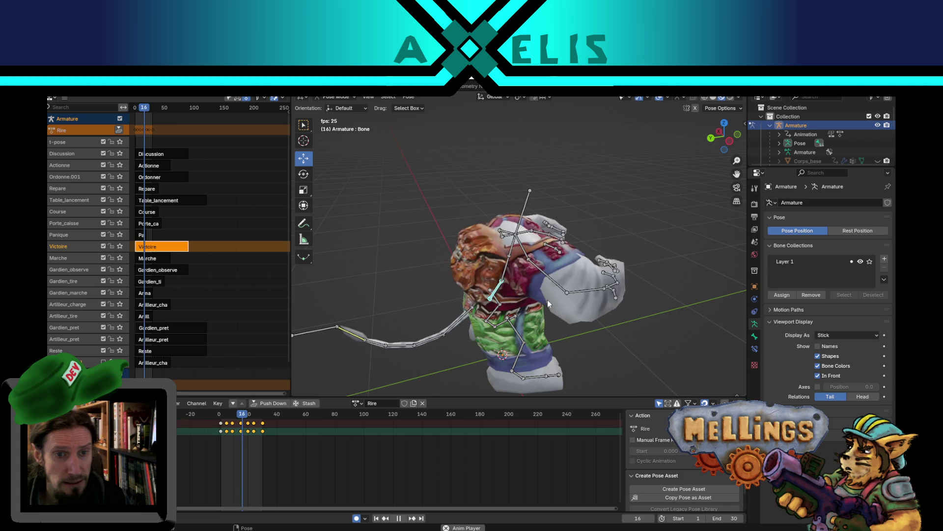
At frame 7, rotate the right arm bones R.bras.001 and R.bras.002
key(space)
mouse_move(249, 417)
mouse_down()
mouse_move(220, 414)
mouse_move(230, 414)
mouse_up()
click(515, 244)
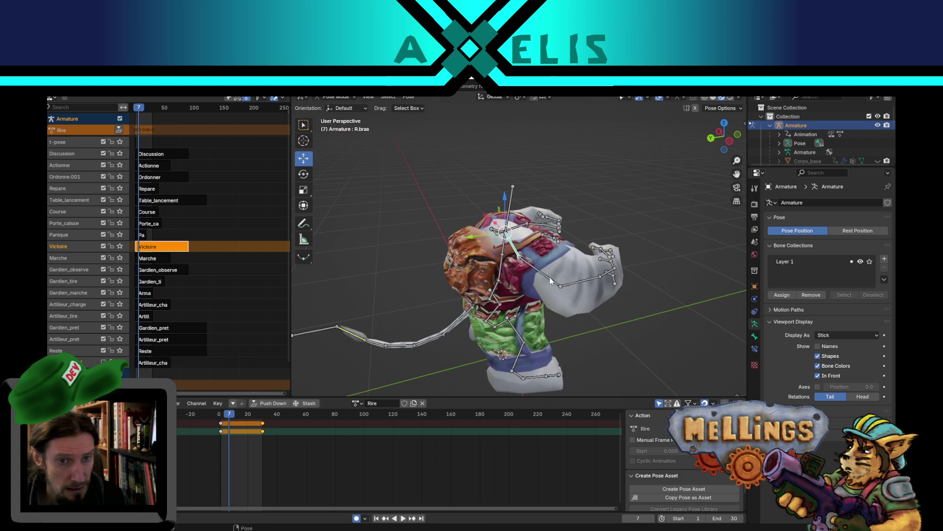
click(584, 299)
key(r)
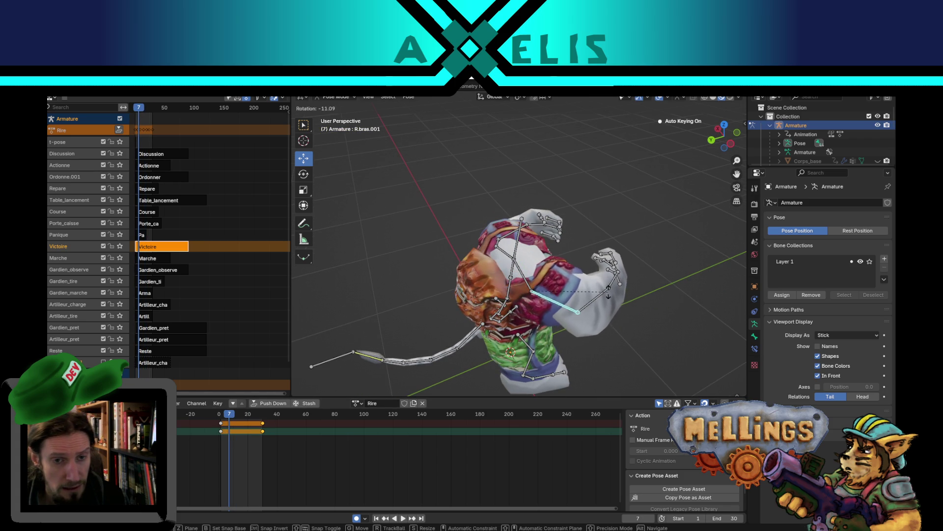
click(608, 291)
click(600, 291)
key(r)
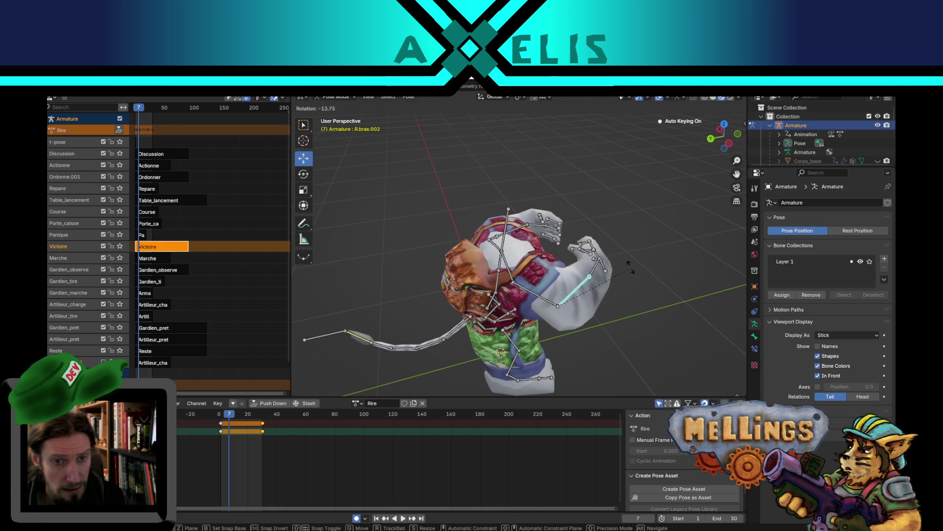
click(622, 254)
Rotate R.bras.001 further to refine the right arm pose keyed at frame 7
mouse_move(623, 253)
mouse_down()
mouse_move(571, 316)
mouse_move(608, 229)
mouse_up()
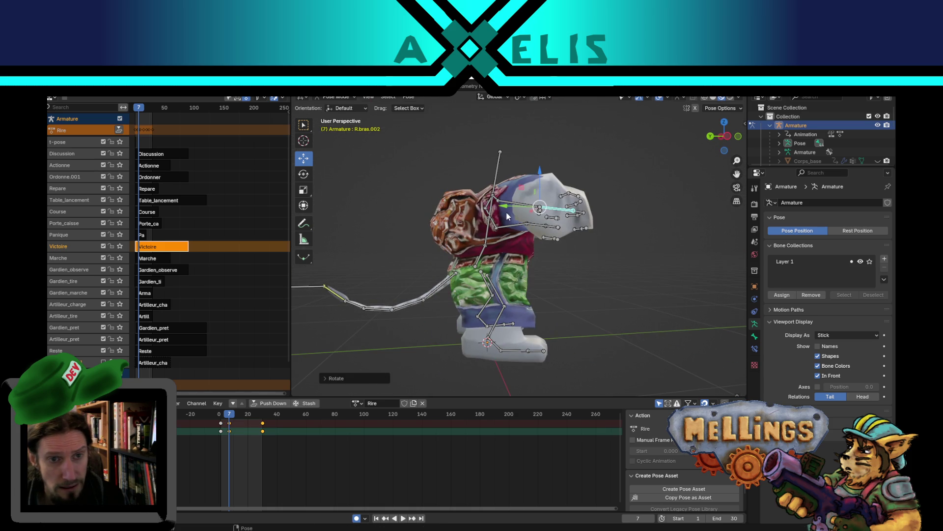
click(517, 202)
key(r)
click(497, 256)
mouse_move(496, 256)
mouse_down()
mouse_move(475, 305)
mouse_move(482, 291)
mouse_up()
drag(490, 219, 596, 161)
key(r)
click(579, 240)
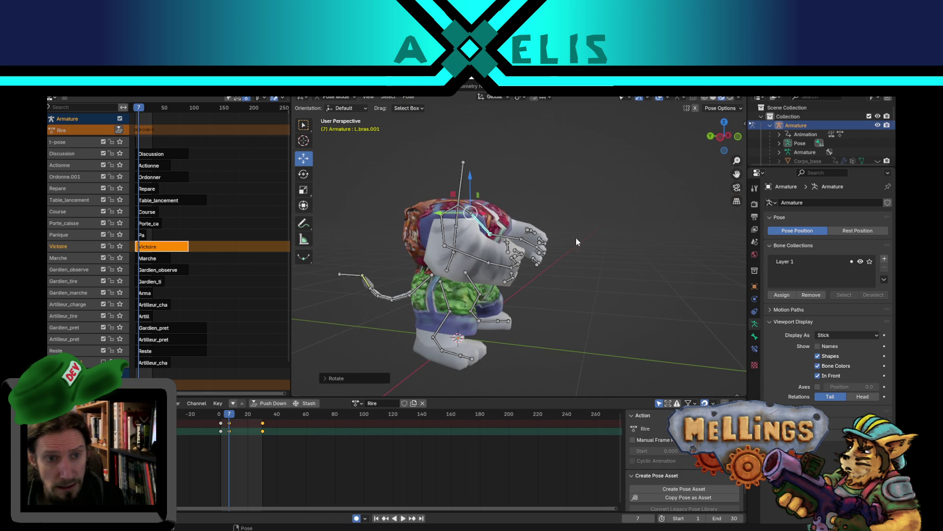
Rotate the left arm bone L.bras.002 at frame 7, then move to frame 15
click(500, 239)
mouse_move(500, 239)
mouse_down()
mouse_move(565, 282)
mouse_move(569, 267)
mouse_move(545, 278)
mouse_up()
key(r)
click(545, 281)
drag(467, 331, 494, 314)
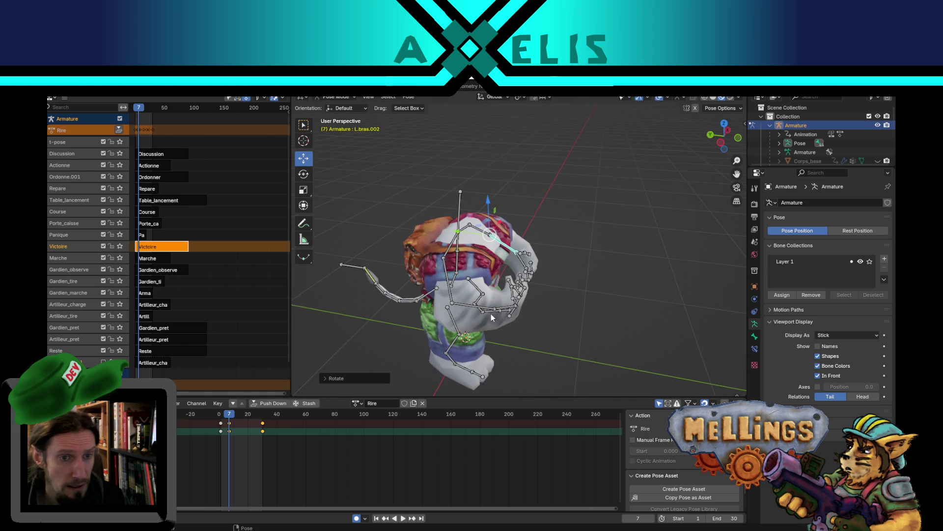
drag(229, 414, 241, 413)
mouse_move(521, 295)
mouse_down()
mouse_move(496, 284)
mouse_move(477, 253)
mouse_up()
At frame 15, rotate four arm and forearm bones so Auto Keying keys the new arm pose
key(r)
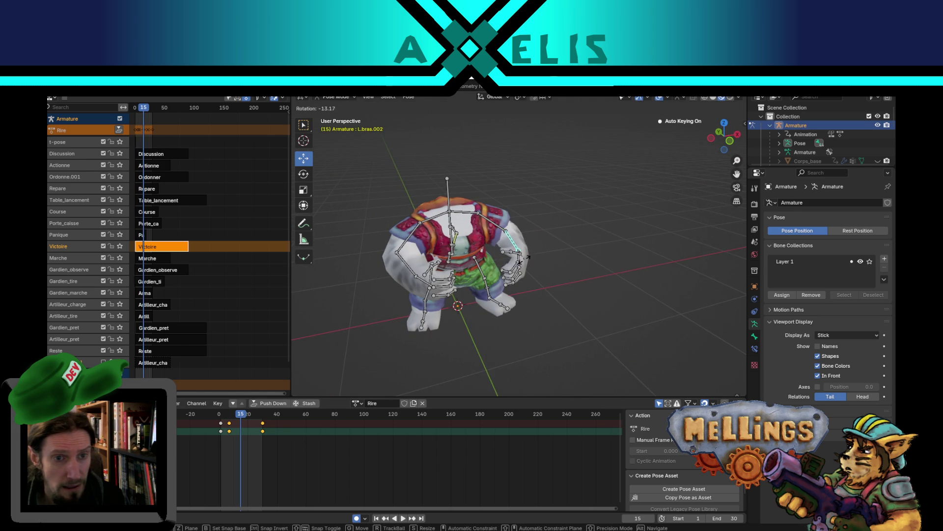
click(533, 256)
mouse_move(534, 252)
mouse_down()
mouse_move(459, 255)
mouse_move(566, 229)
mouse_move(561, 276)
mouse_up()
key(r)
click(567, 217)
key(r)
click(547, 229)
mouse_move(546, 229)
mouse_down()
mouse_move(631, 181)
mouse_move(435, 320)
mouse_up()
key(r)
click(612, 333)
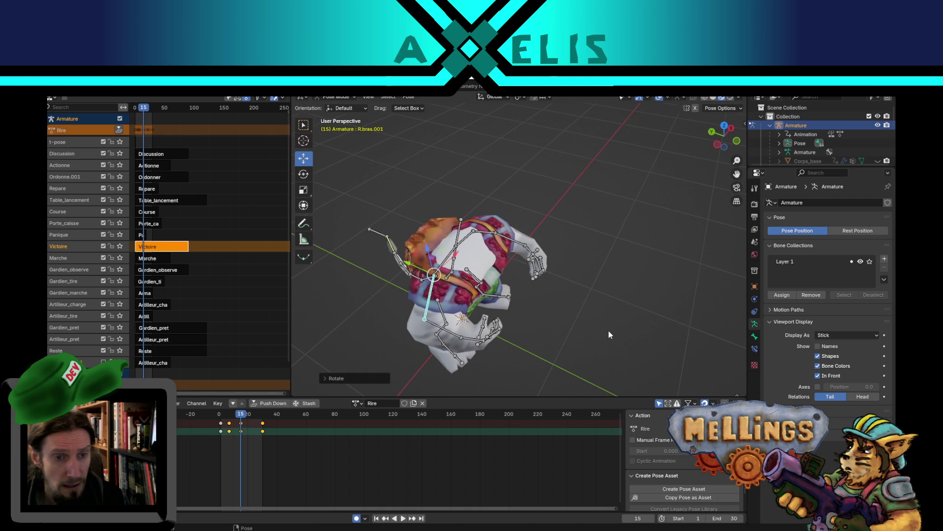
At frame 22, raise the right hand with R.bras.002 and rotate R.bras.001
click(452, 339)
drag(452, 339, 300, 397)
drag(241, 416, 251, 417)
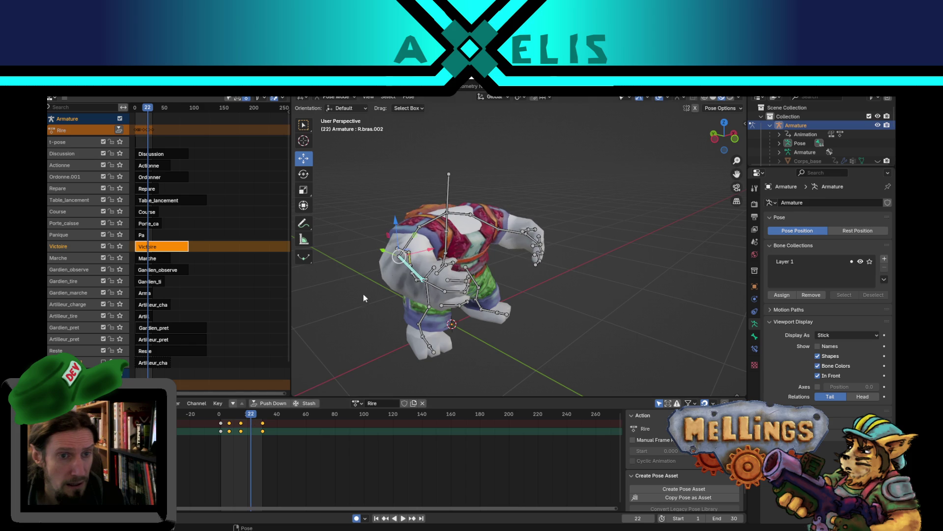
drag(423, 250, 420, 304)
key(r)
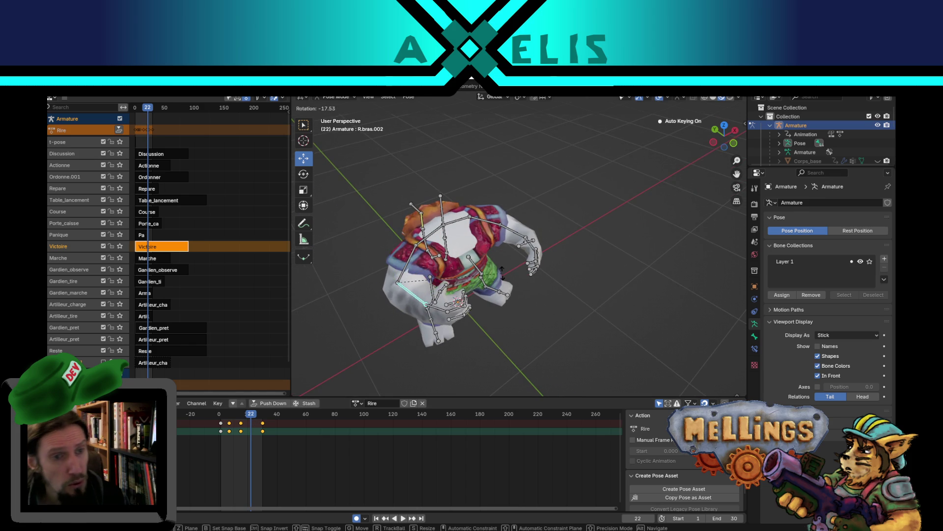
click(501, 263)
drag(413, 263, 520, 260)
click(604, 248)
key(r)
click(631, 266)
Rotate the left arm bone L.bras.002 at frame 22, then play the laugh back
mouse_move(631, 265)
mouse_down()
mouse_move(529, 236)
mouse_move(521, 340)
mouse_move(513, 254)
mouse_move(550, 278)
mouse_up()
click(496, 227)
click(528, 234)
key(r)
click(662, 221)
drag(661, 221, 567, 190)
key(space)
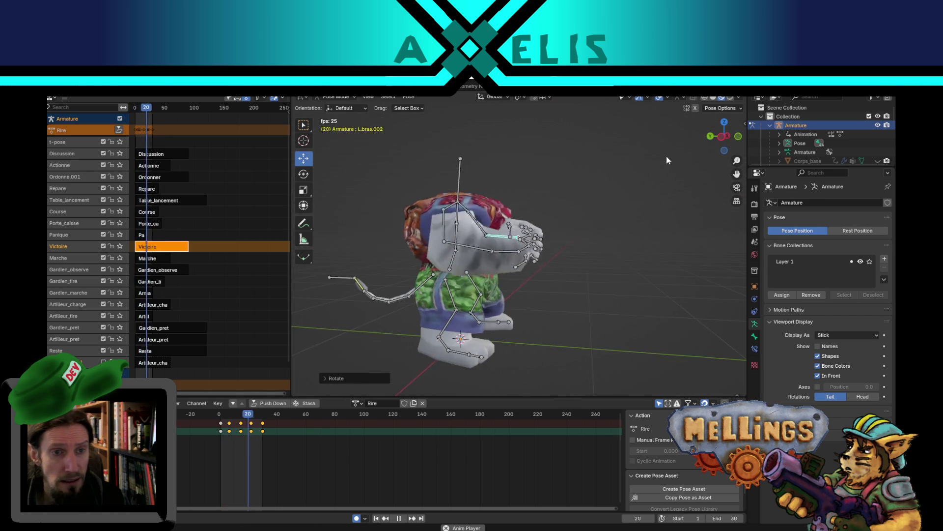
Stop playback and tilt the head bone Place_tete at frame 7
mouse_move(614, 208)
mouse_down()
mouse_move(606, 251)
mouse_move(639, 237)
mouse_move(629, 225)
mouse_up()
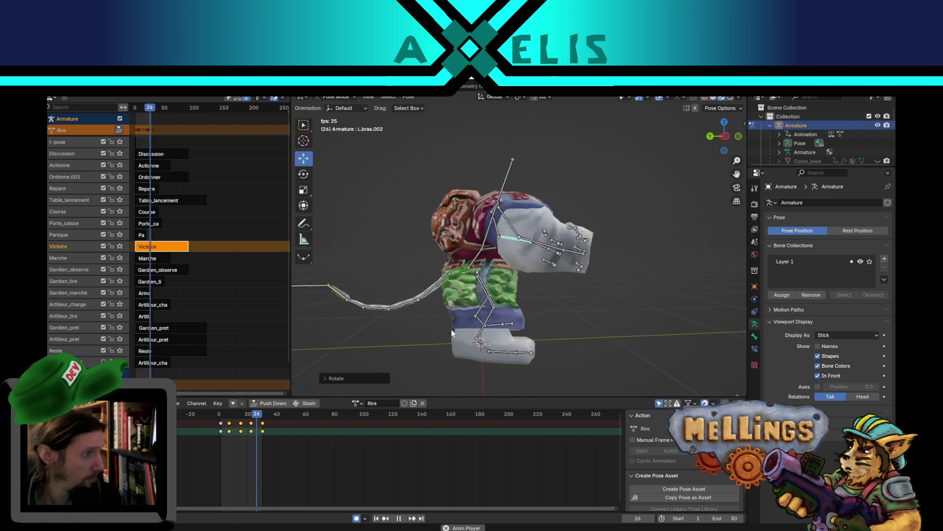
mouse_move(432, 313)
mouse_down()
mouse_move(412, 313)
mouse_move(457, 338)
mouse_move(438, 363)
mouse_move(428, 352)
mouse_move(524, 314)
mouse_move(525, 279)
mouse_up()
key(space)
drag(485, 245, 397, 331)
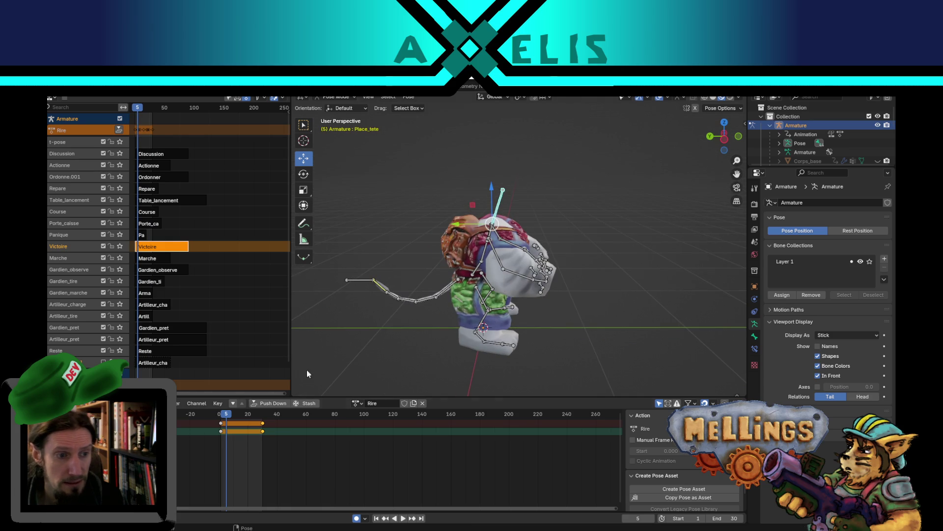
click(229, 415)
drag(538, 214, 572, 181)
key(r)
click(580, 204)
Turn the head back upright at frame 13 and tilt it right at frame 19
click(237, 414)
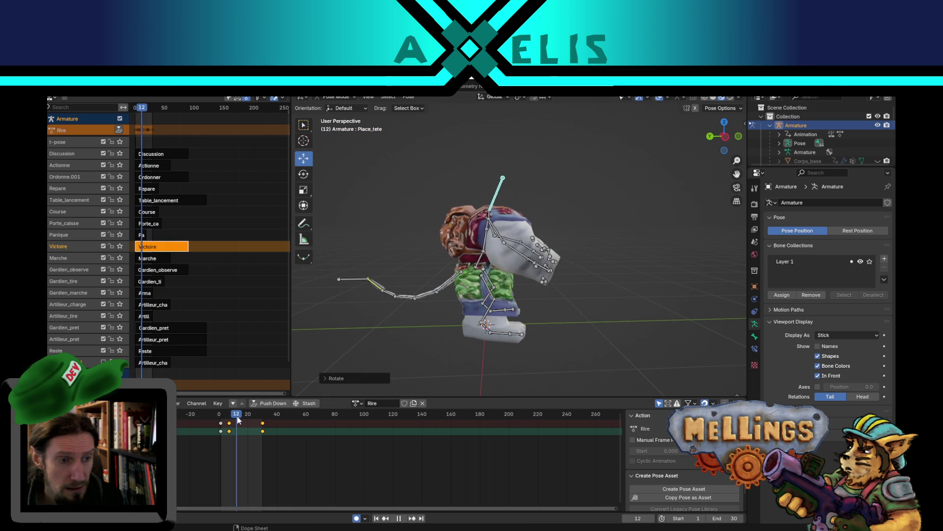
drag(550, 266, 605, 270)
key(r)
click(609, 193)
drag(609, 194, 311, 376)
click(243, 416)
drag(722, 136, 653, 140)
key(r)
click(683, 199)
Key a final head rotation at frame 26 and preview the laugh
key(space)
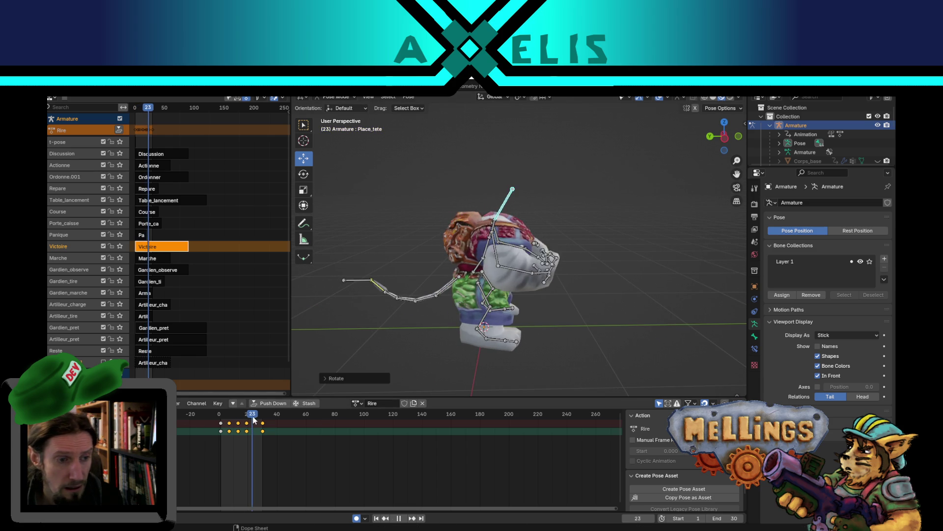
key(space)
key(r)
click(677, 255)
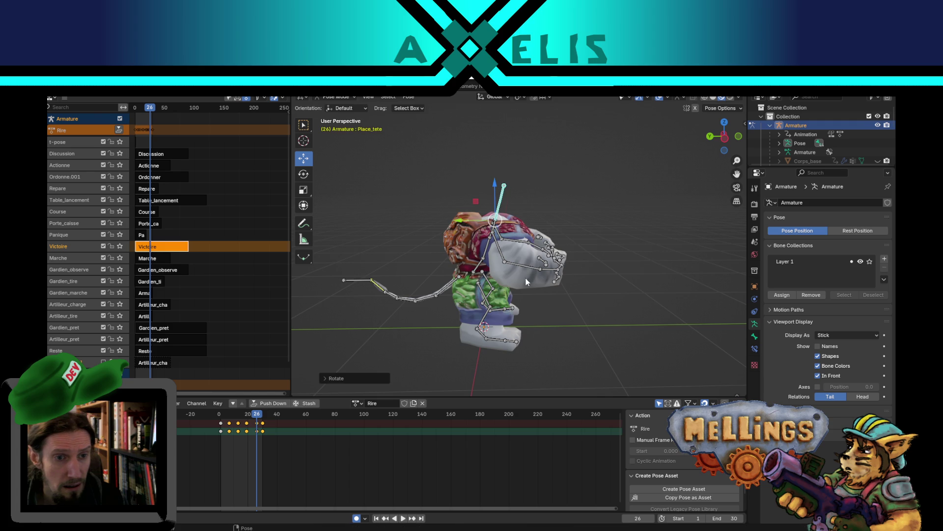
key(space)
drag(514, 294, 350, 329)
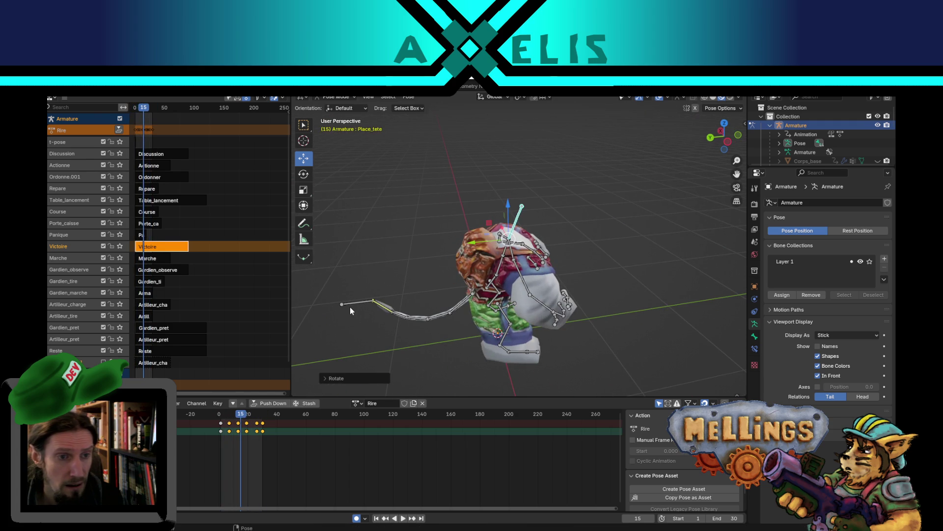
Select the tail bone, stop playback and go to frame 12
click(349, 304)
key(space)
mouse_move(237, 416)
mouse_down()
mouse_move(214, 418)
mouse_move(237, 421)
mouse_up()
drag(422, 334, 491, 303)
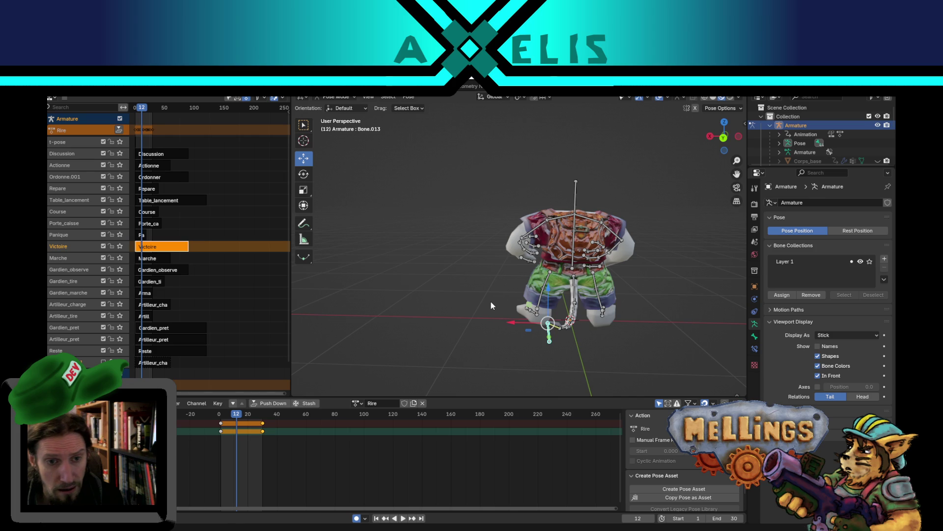
Move the tail bone Bone.013 to key its swing at frame 12
drag(537, 326, 515, 316)
key(g)
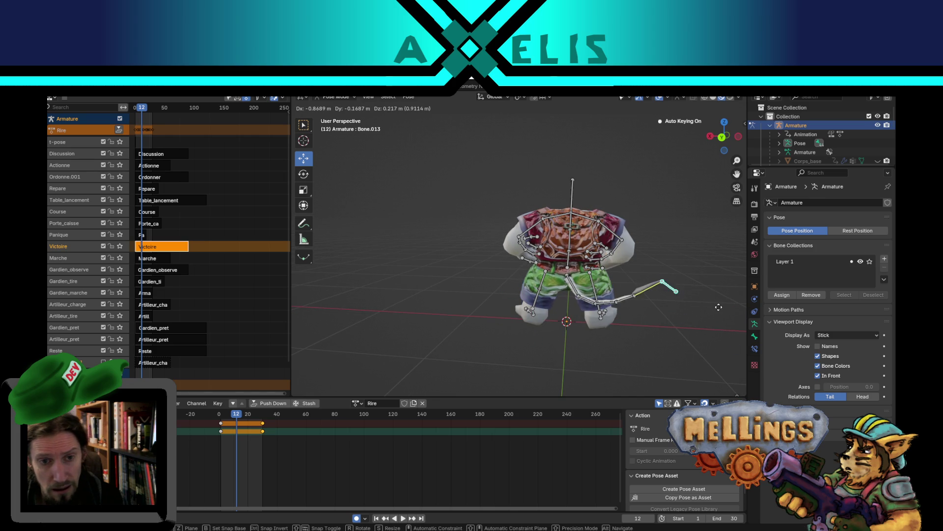
click(717, 296)
mouse_move(717, 297)
mouse_down()
mouse_move(565, 290)
mouse_move(574, 227)
mouse_move(603, 227)
mouse_up()
key(g)
click(534, 253)
Undo the frame-23 tail move, key a tail swing at frame 19 instead, and play it back
drag(236, 417, 252, 417)
drag(572, 270, 576, 315)
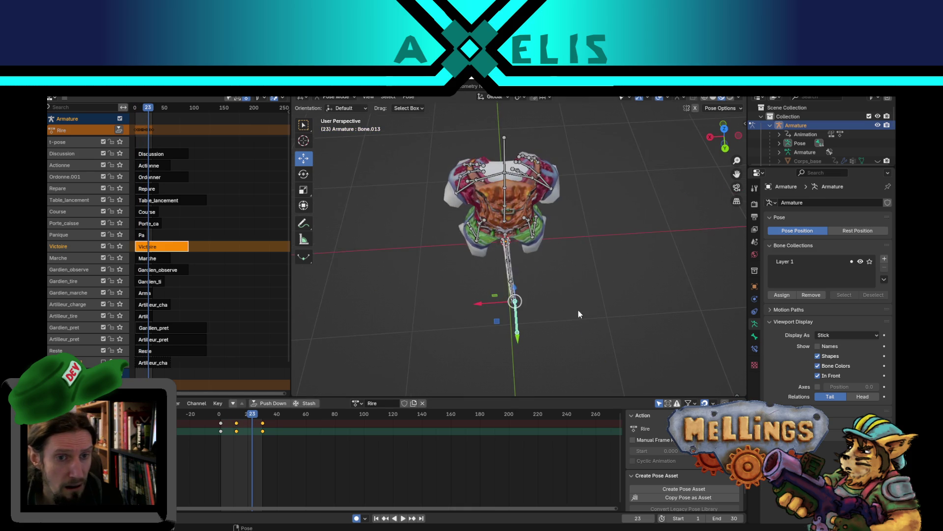
key(g)
click(448, 250)
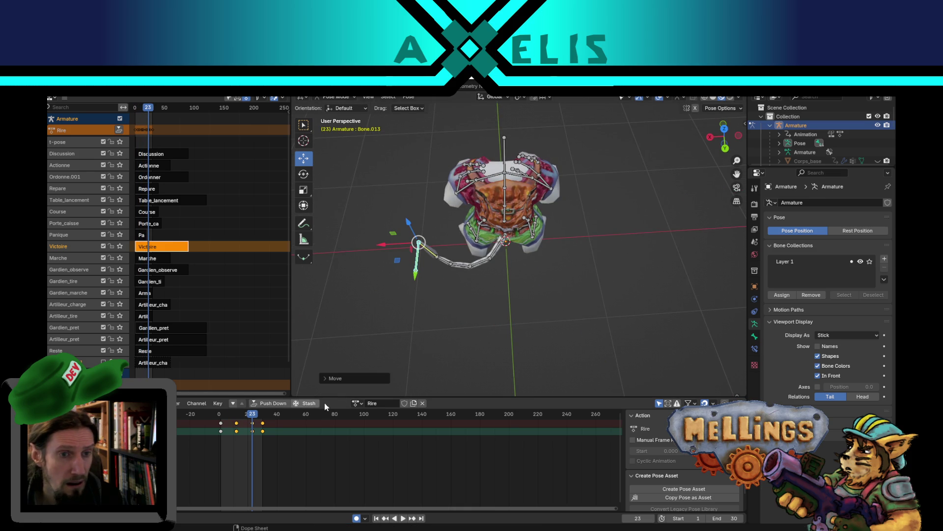
key(ctrl+z)
key(Escape)
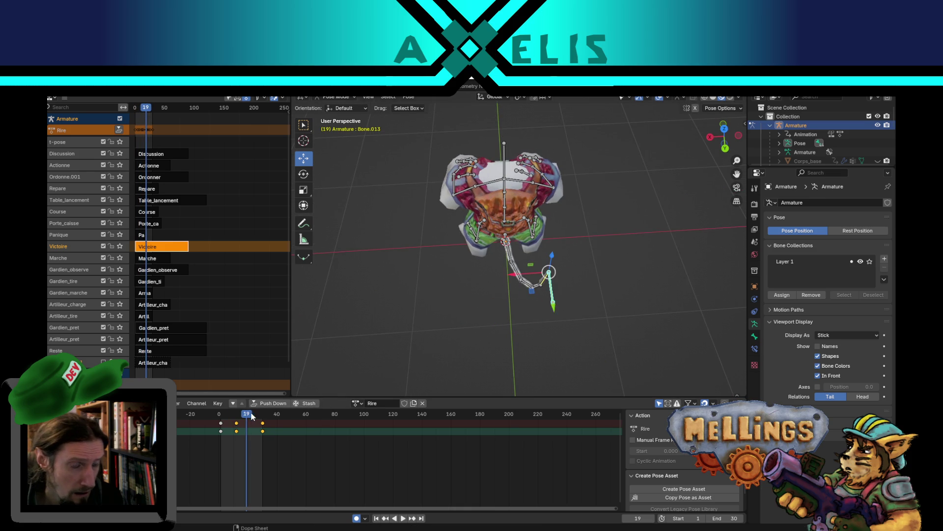
key(g)
click(512, 266)
key(space)
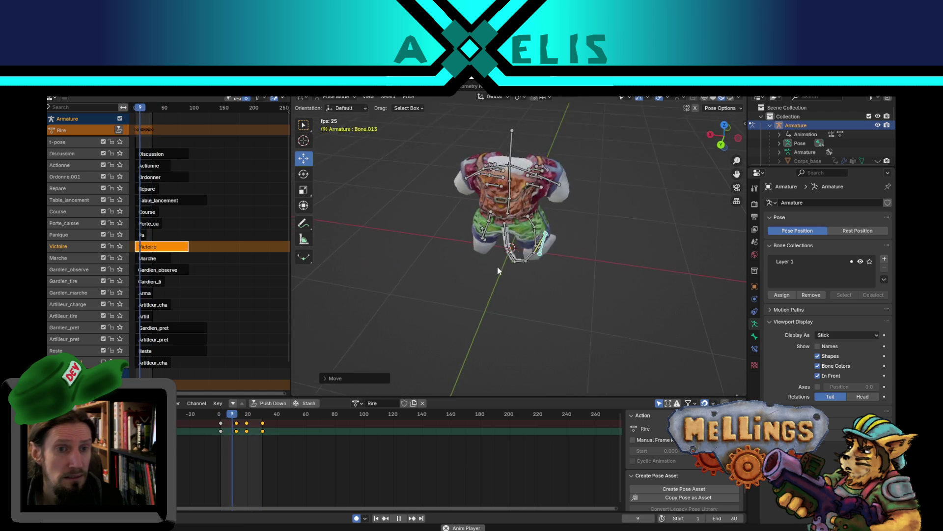
Stop playback, nudge the tail bone further and preview the laugh again
key(space)
key(space)
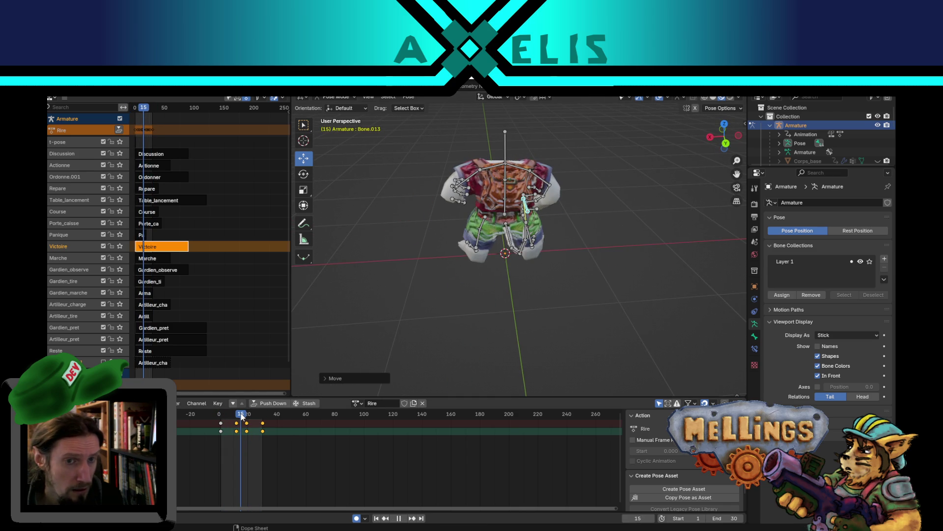
key(space)
key(g)
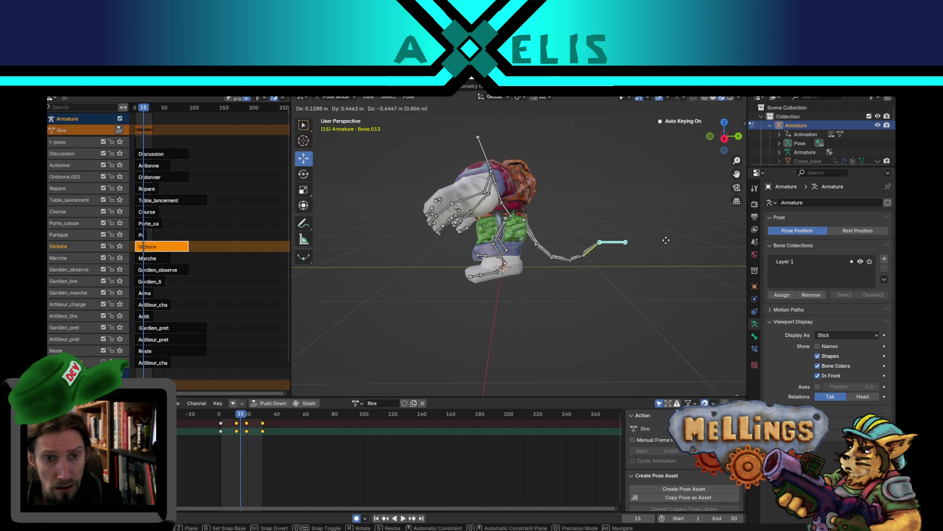
click(673, 240)
key(space)
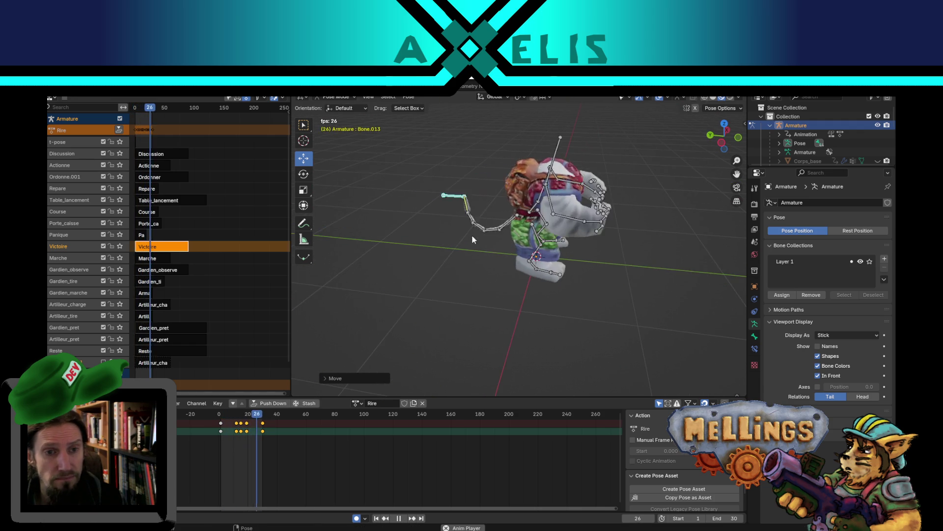
key(space)
Select the lower spine bone and step back to its keyframe at frame 9
mouse_move(529, 234)
mouse_down()
mouse_move(535, 225)
mouse_move(476, 289)
mouse_move(496, 267)
mouse_move(486, 259)
mouse_up()
click(506, 274)
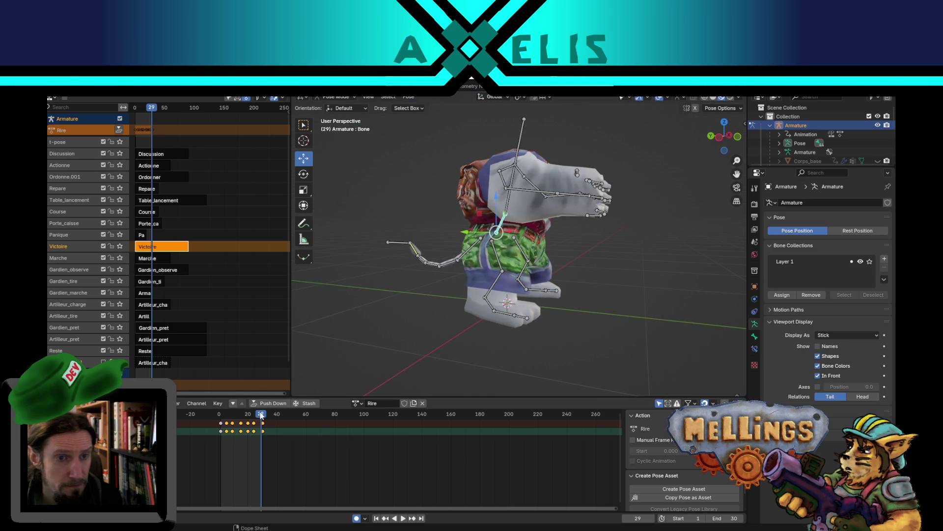
click(499, 229)
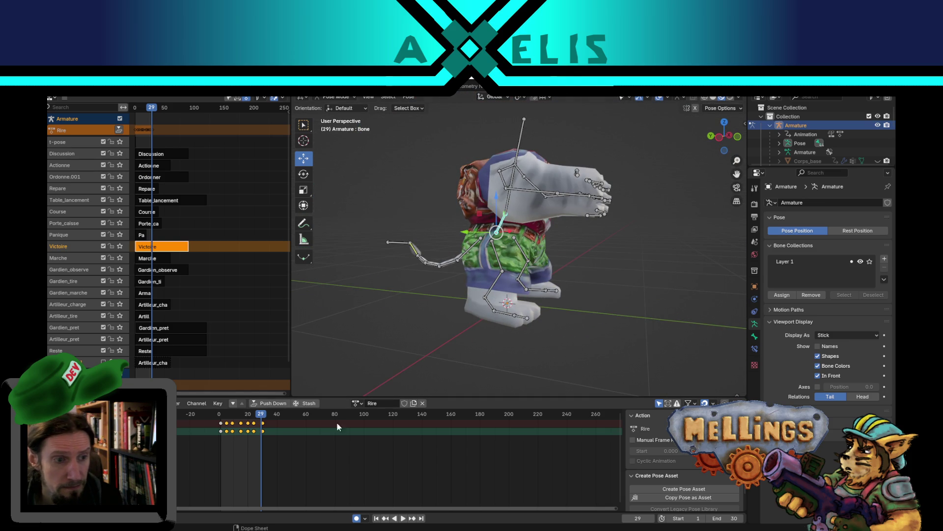
click(385, 519)
click(386, 518)
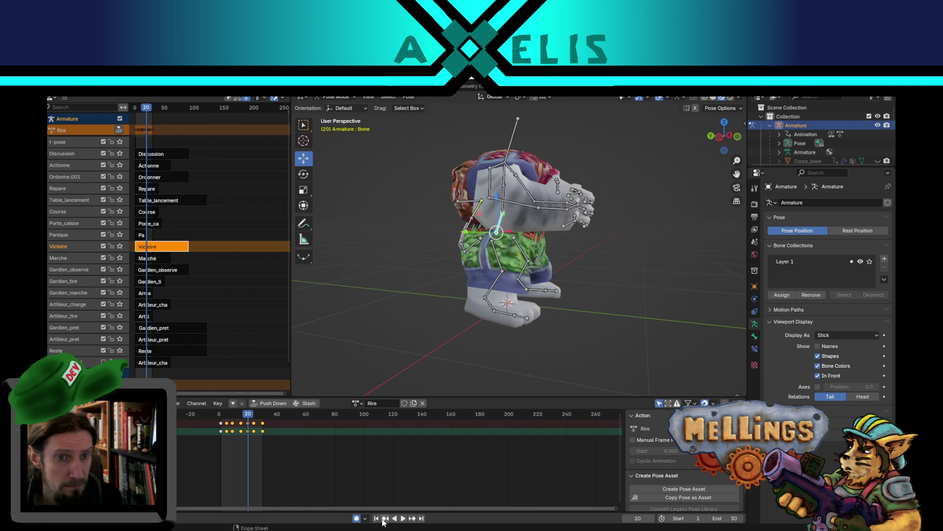
click(385, 519)
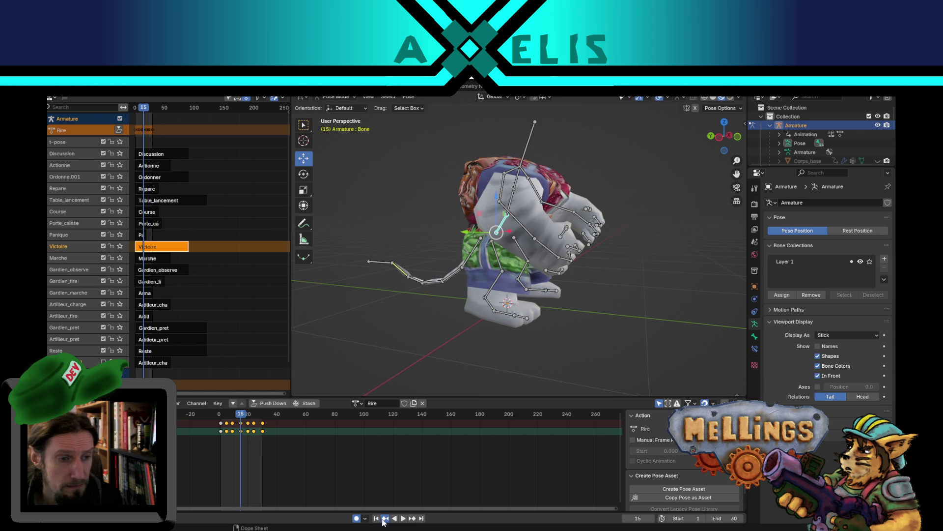
click(385, 518)
Move the spine bone at frame 9, step ahead to frame 20 and play the laugh
drag(415, 385, 463, 317)
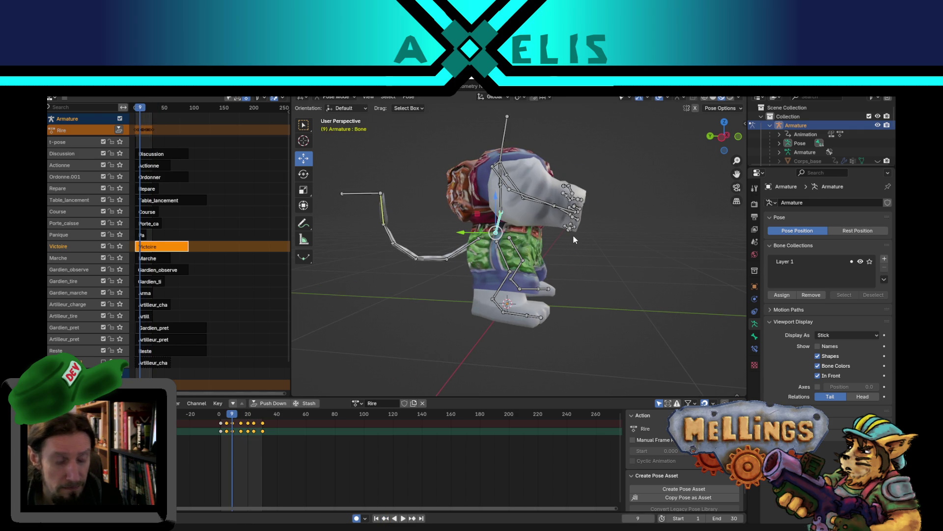
key(g)
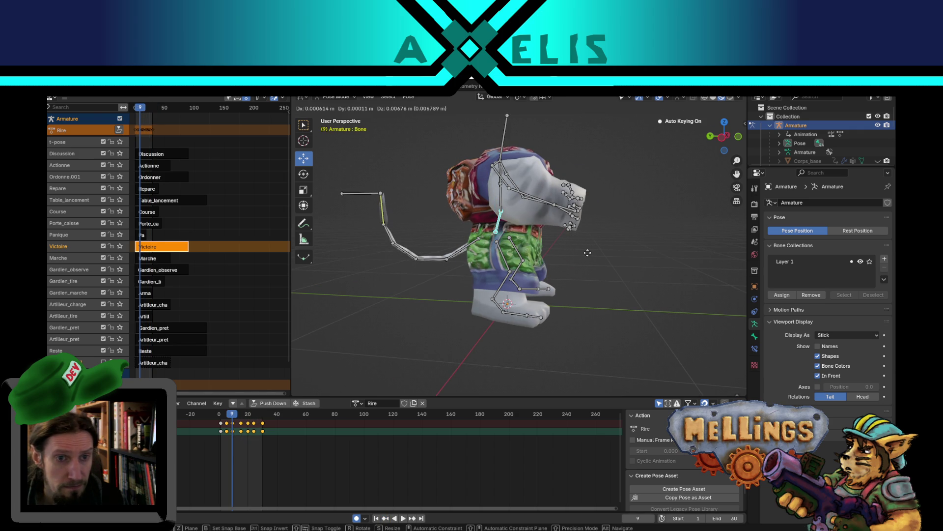
click(586, 254)
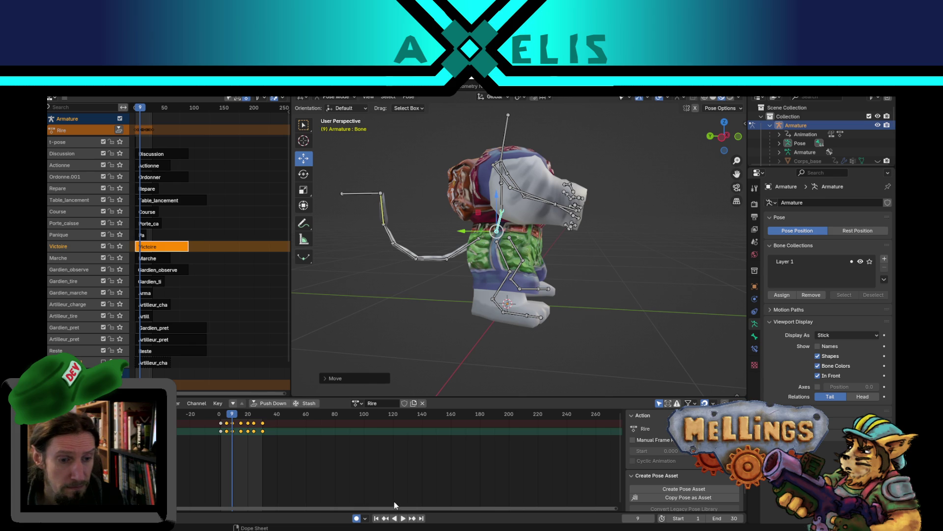
click(412, 519)
click(412, 519)
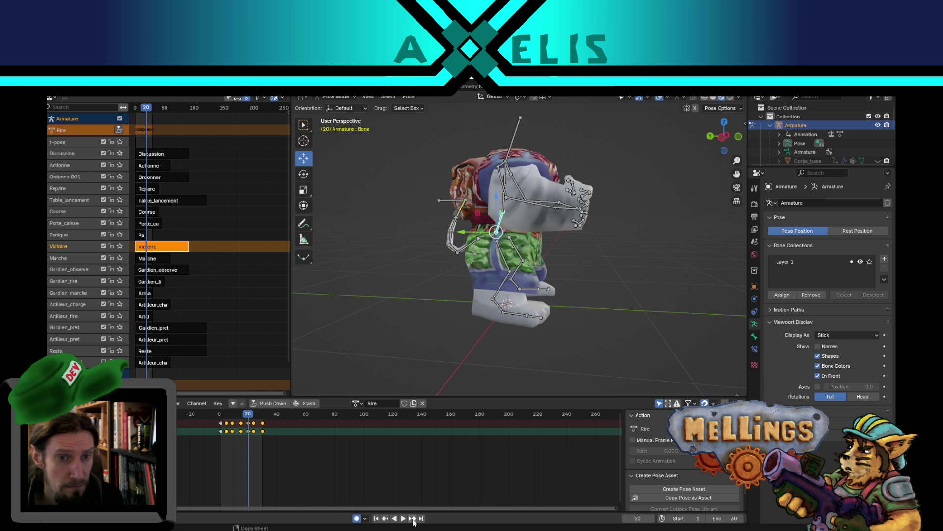
key(space)
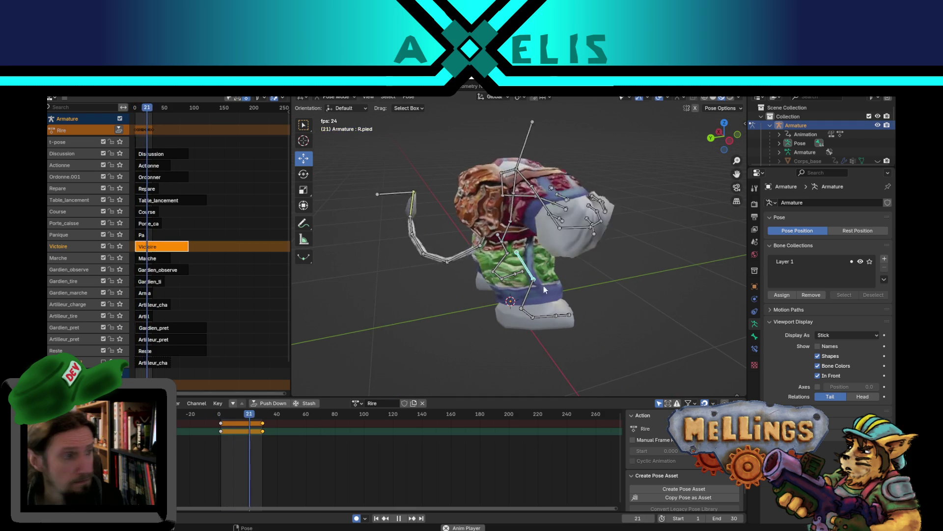
At frame 11, move and rotate the right foot R.pied and rotate the right shin R.pied.001
key(space)
click(535, 284)
scroll(535, 284, up, 5)
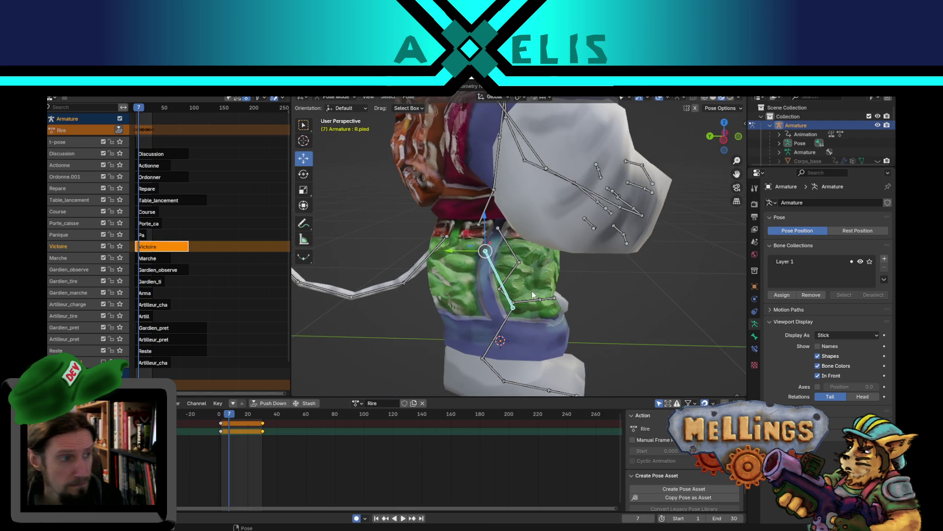
mouse_move(423, 317)
mouse_down()
mouse_move(448, 315)
mouse_move(441, 301)
mouse_up()
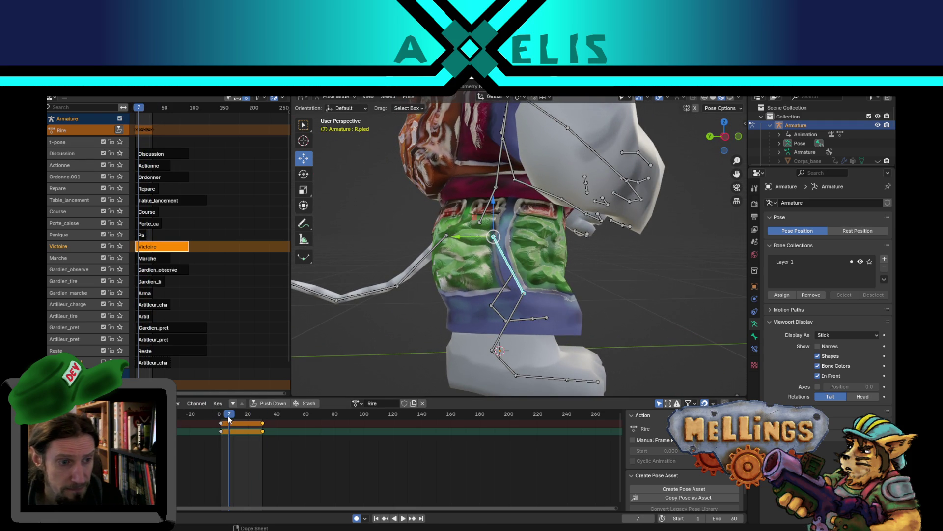
drag(230, 416, 235, 416)
key(g)
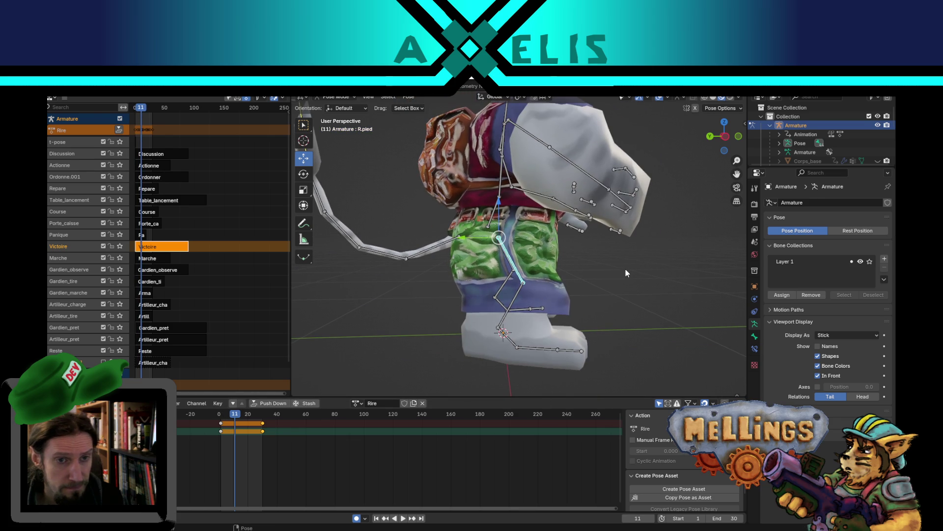
click(626, 263)
key(r)
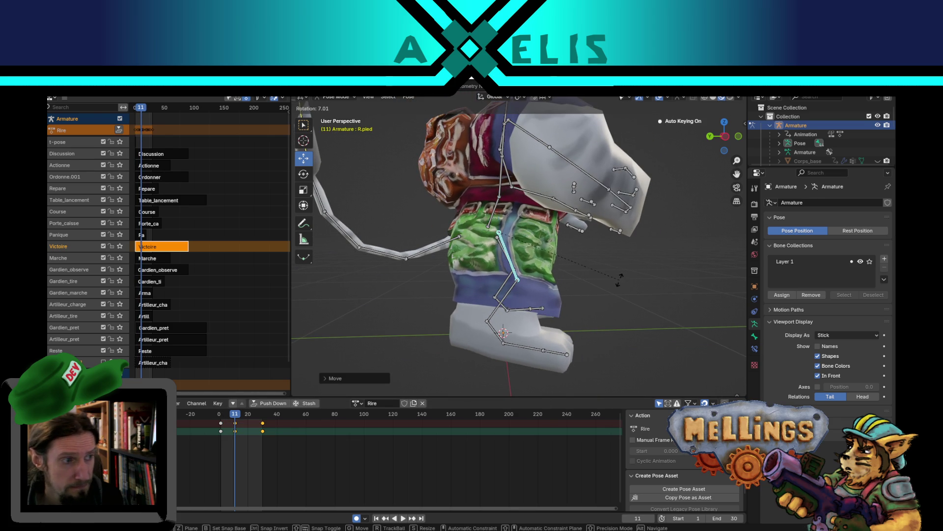
click(618, 287)
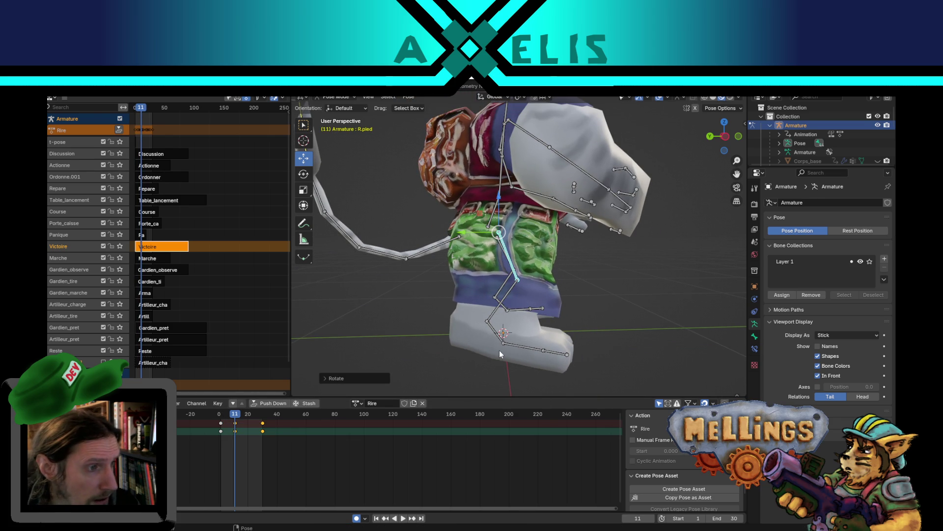
click(514, 293)
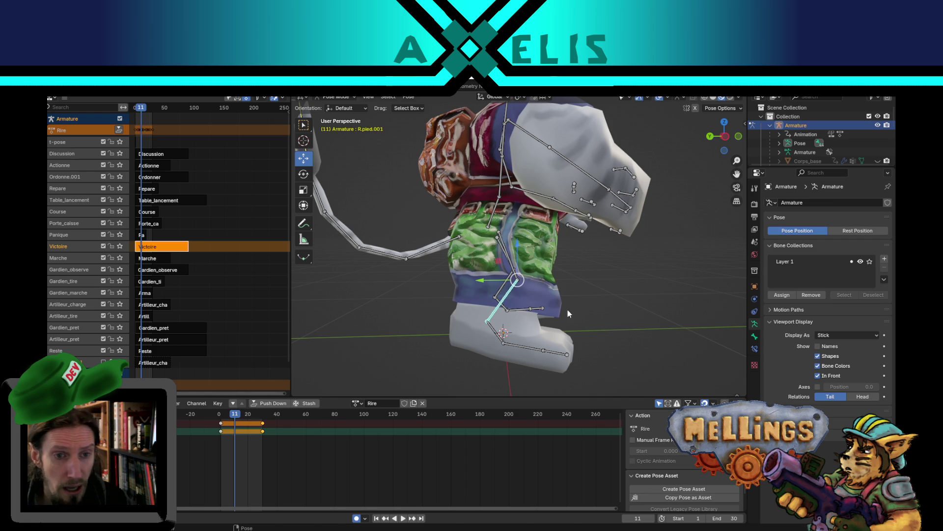
key(r)
click(581, 306)
drag(581, 305, 486, 295)
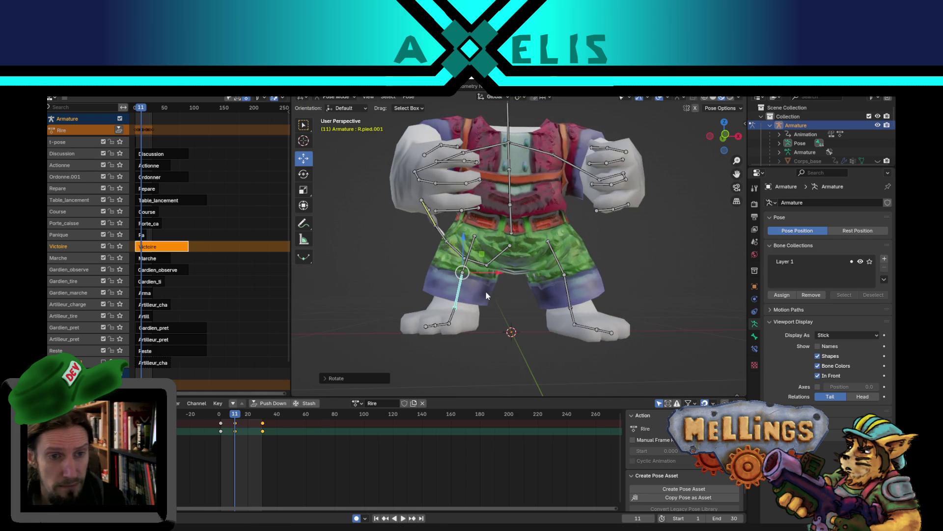
Move and rotate the left foot L.pied and rotate the left shin L.pied.001 at frame 11
click(558, 267)
mouse_move(558, 266)
mouse_down()
mouse_move(511, 273)
mouse_move(578, 274)
mouse_up()
key(g)
click(577, 269)
key(r)
click(580, 267)
click(548, 297)
key(r)
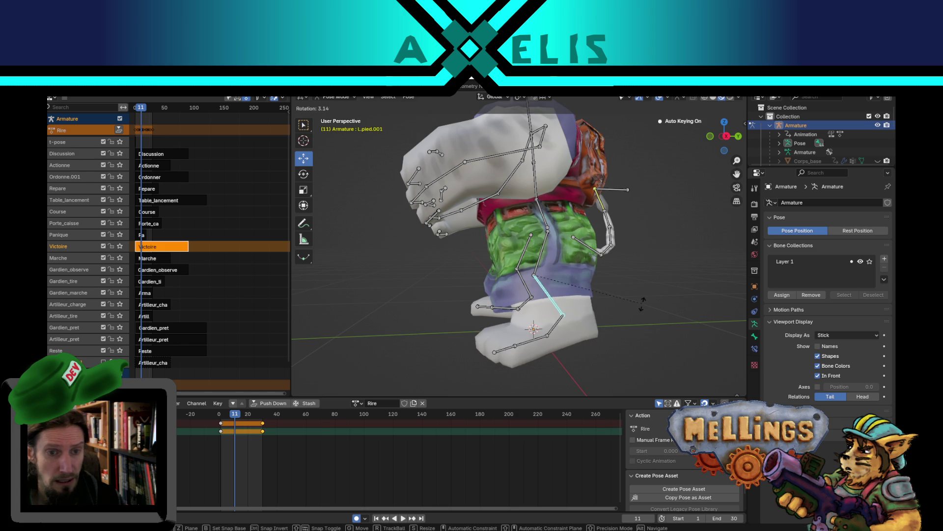
click(641, 310)
mouse_move(640, 310)
mouse_down()
mouse_move(456, 295)
mouse_move(570, 308)
mouse_move(528, 283)
mouse_up()
Replay the laugh from the first frame to check the legs, reselecting R.pied.001
key(space)
key(space)
scroll(553, 306, up, 3)
mouse_move(256, 418)
mouse_down()
mouse_move(220, 418)
mouse_move(235, 418)
mouse_up()
key(space)
drag(522, 313, 501, 343)
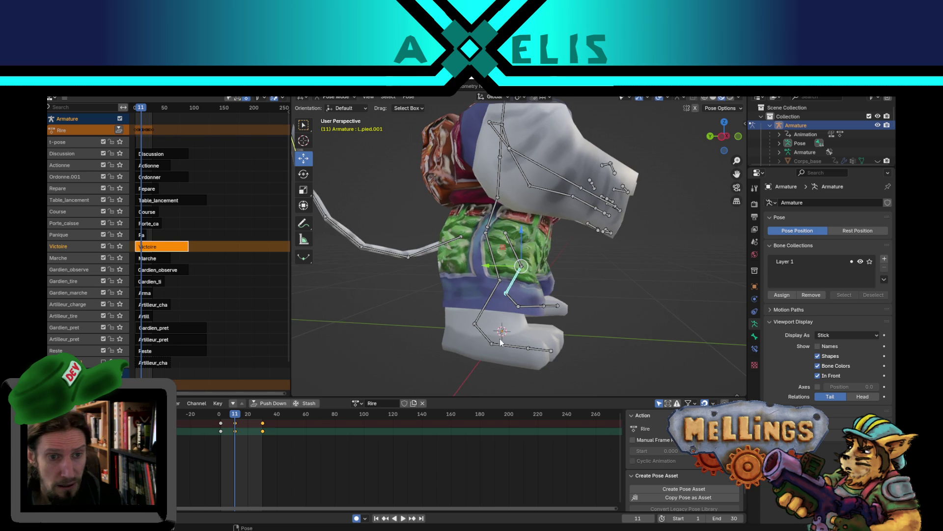
mouse_move(539, 307)
mouse_down()
mouse_move(525, 301)
mouse_move(419, 384)
mouse_move(554, 311)
mouse_move(549, 233)
mouse_move(582, 256)
mouse_move(523, 281)
mouse_move(567, 237)
mouse_move(530, 238)
mouse_move(607, 268)
mouse_move(509, 253)
mouse_move(607, 251)
mouse_move(511, 295)
mouse_up()
click(467, 295)
key(space)
key(space)
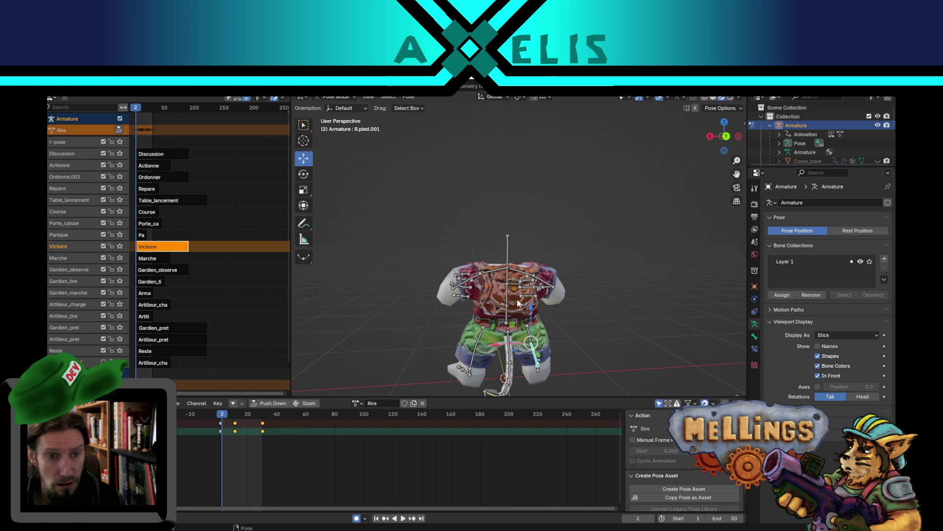
Select the torso bone Bone.001 and rotate it twice at frame 8
click(506, 288)
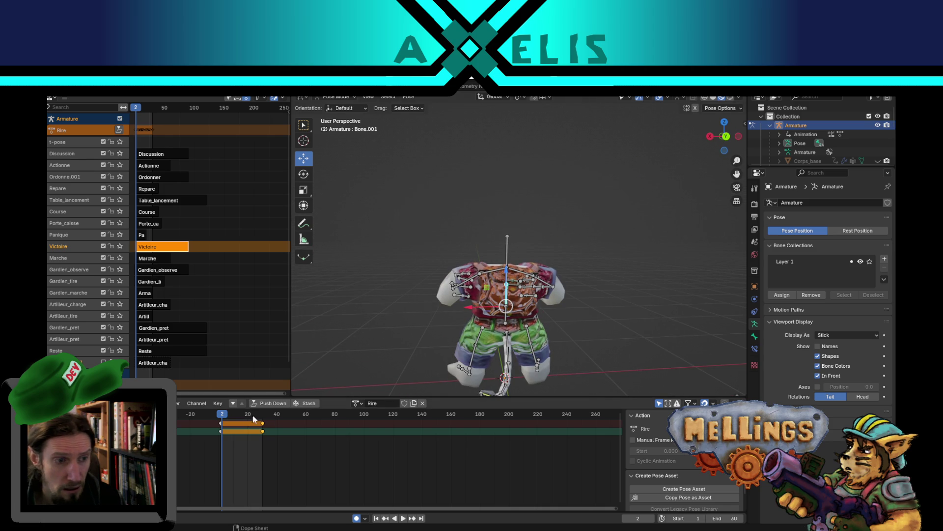
drag(220, 414, 230, 414)
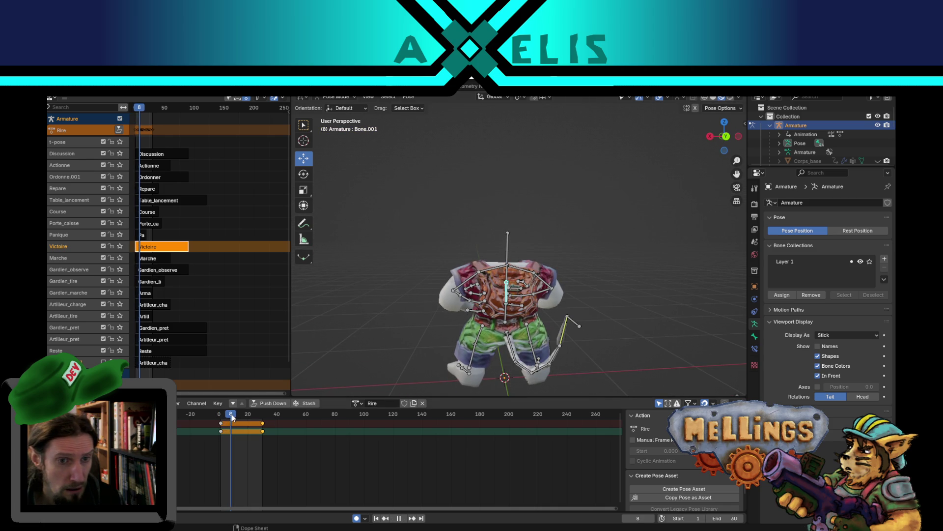
key(r)
click(620, 224)
mouse_move(620, 224)
mouse_down()
mouse_move(588, 270)
mouse_move(611, 263)
mouse_move(633, 213)
mouse_up()
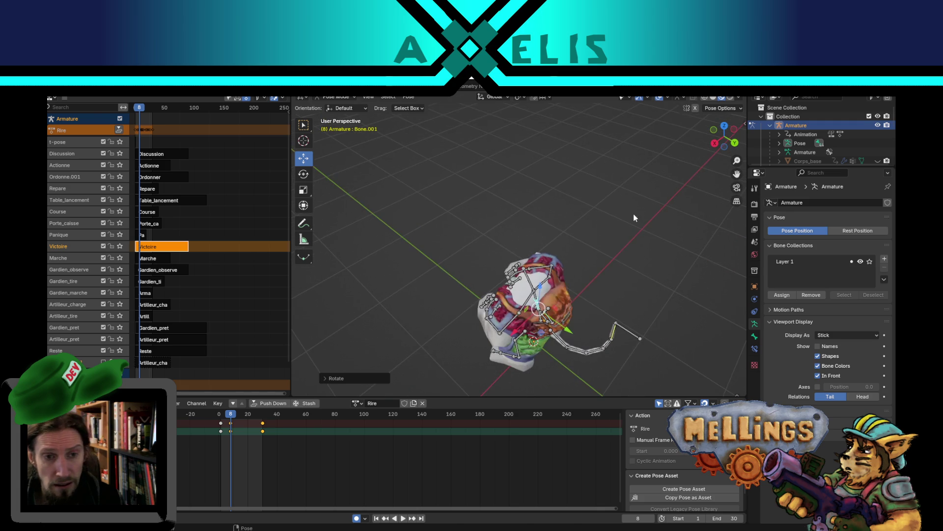
key(r)
click(620, 258)
drag(620, 259, 647, 236)
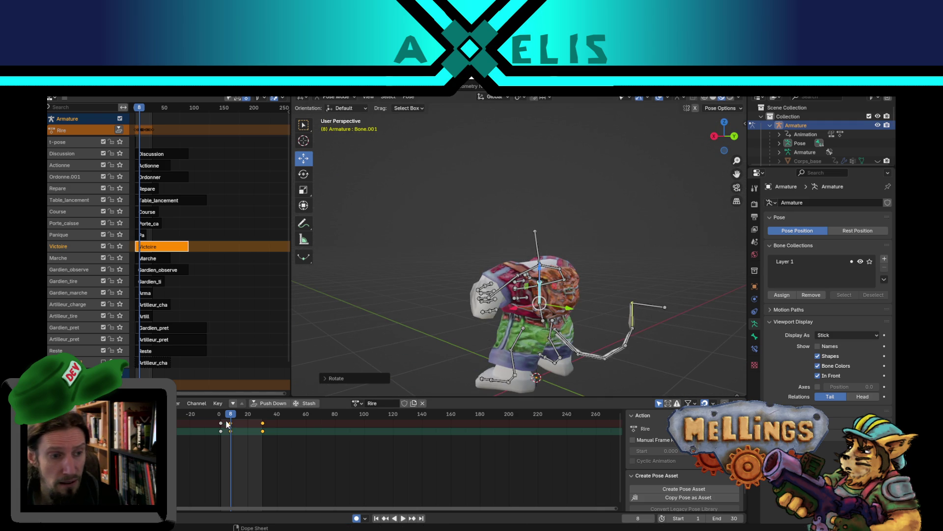
Preview the laugh, then rotate Bone.001 again at frame 19
key(space)
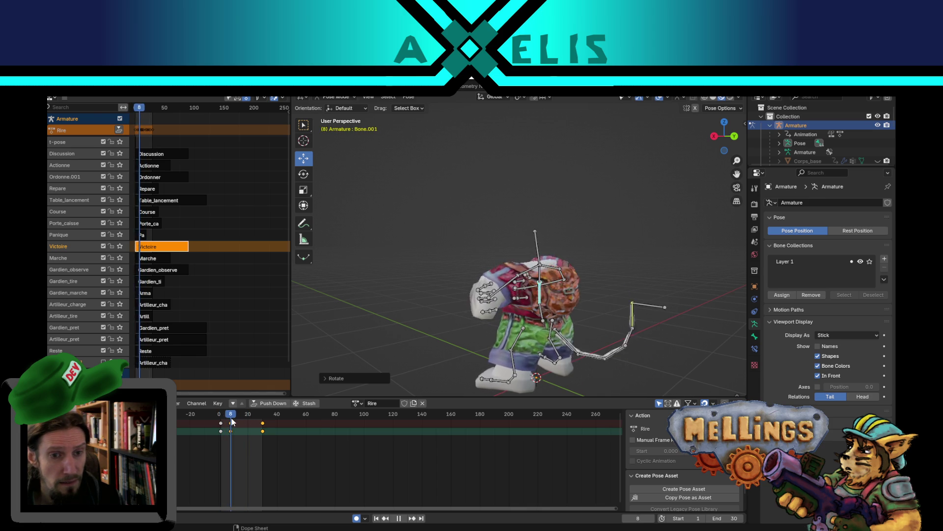
key(space)
drag(244, 417, 246, 417)
drag(712, 297, 636, 324)
key(r)
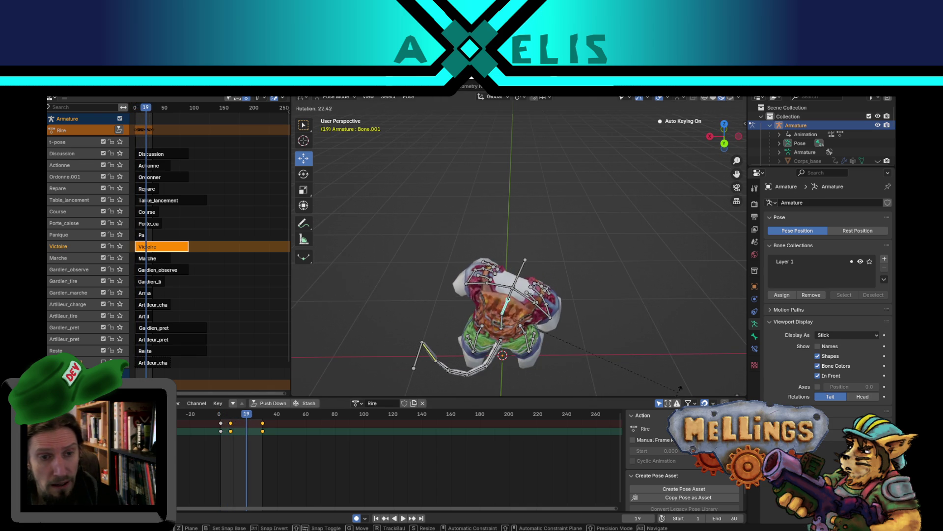
click(680, 388)
Inspect the new torso pose from several angles and play the laugh back
mouse_move(667, 221)
mouse_down()
mouse_move(653, 235)
mouse_move(649, 275)
mouse_move(594, 262)
mouse_up()
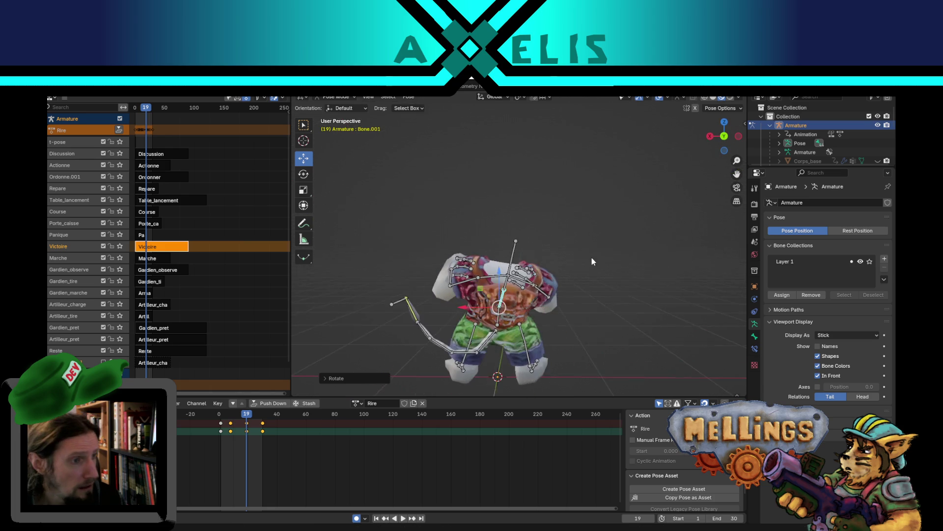
scroll(574, 295, up, 3)
scroll(545, 304, down, 2)
mouse_move(512, 307)
mouse_down()
mouse_move(523, 326)
mouse_move(483, 248)
mouse_up()
mouse_move(410, 262)
mouse_down()
mouse_move(509, 272)
mouse_move(531, 295)
mouse_move(518, 313)
mouse_move(525, 248)
mouse_move(508, 264)
mouse_move(542, 259)
mouse_move(542, 278)
mouse_move(516, 290)
mouse_up()
key(space)
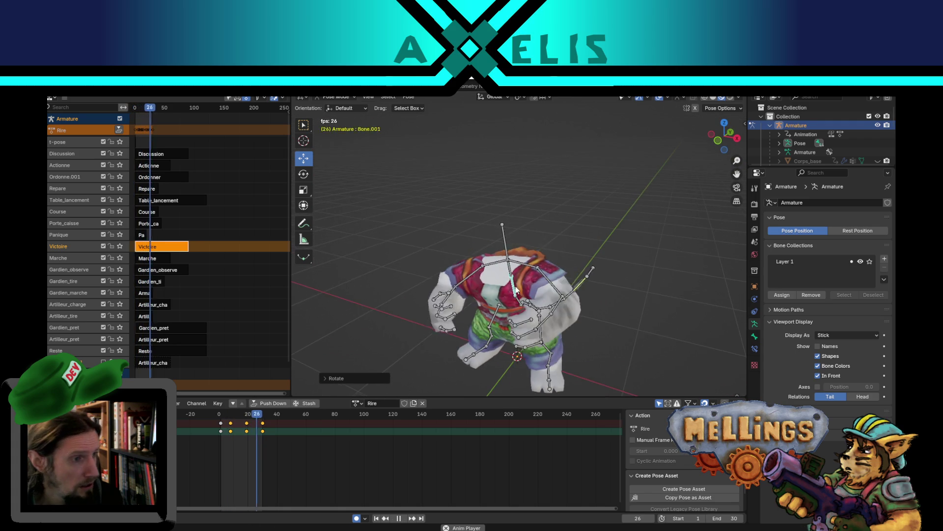
Replay the Rire laugh across frames 1–30 from several orbit angles, then save Mellings.blend
key(space)
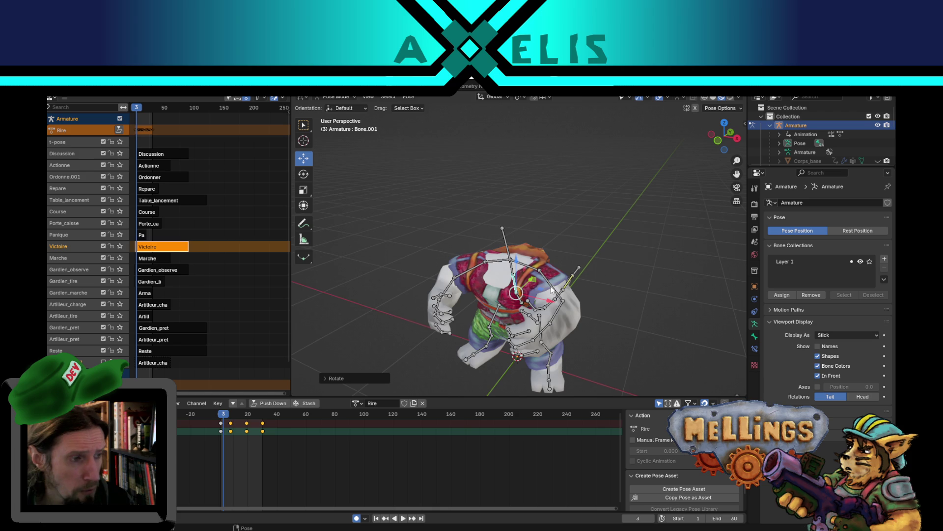
drag(488, 291, 388, 281)
key(space)
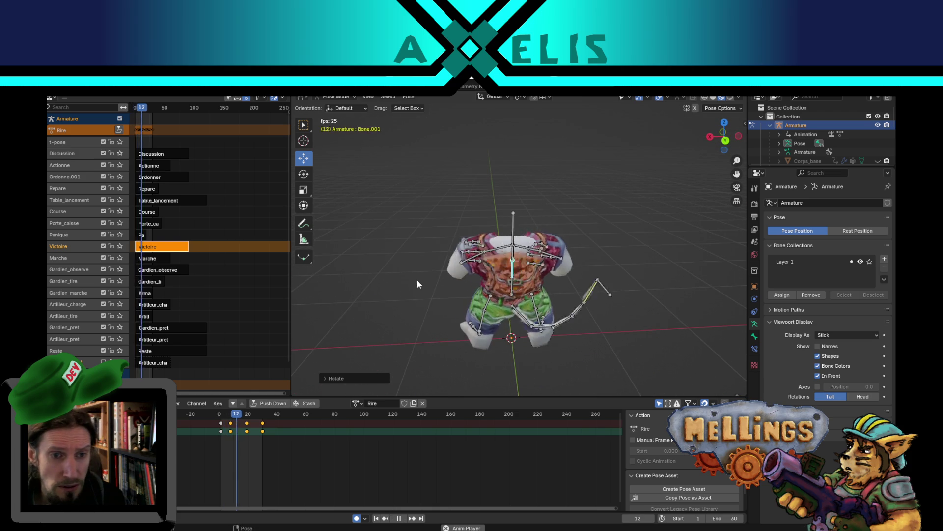
mouse_move(467, 275)
mouse_down()
mouse_move(411, 291)
mouse_move(567, 300)
mouse_move(585, 281)
mouse_move(534, 246)
mouse_move(387, 218)
mouse_move(594, 225)
mouse_up()
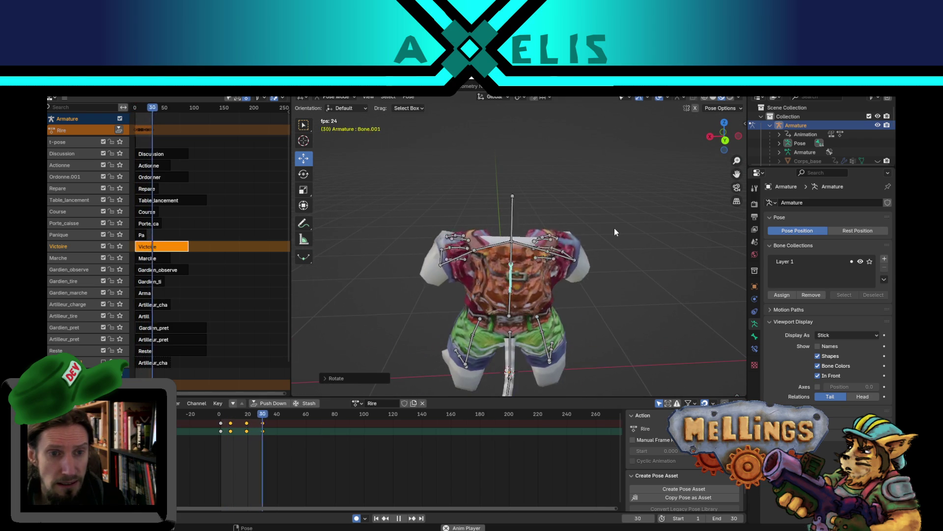
mouse_move(615, 228)
mouse_down()
mouse_move(492, 249)
mouse_move(533, 230)
mouse_move(696, 227)
mouse_move(481, 260)
mouse_move(511, 267)
mouse_move(597, 246)
mouse_move(567, 257)
mouse_up()
scroll(491, 249, down, 3)
key(space)
key(ctrl+s)
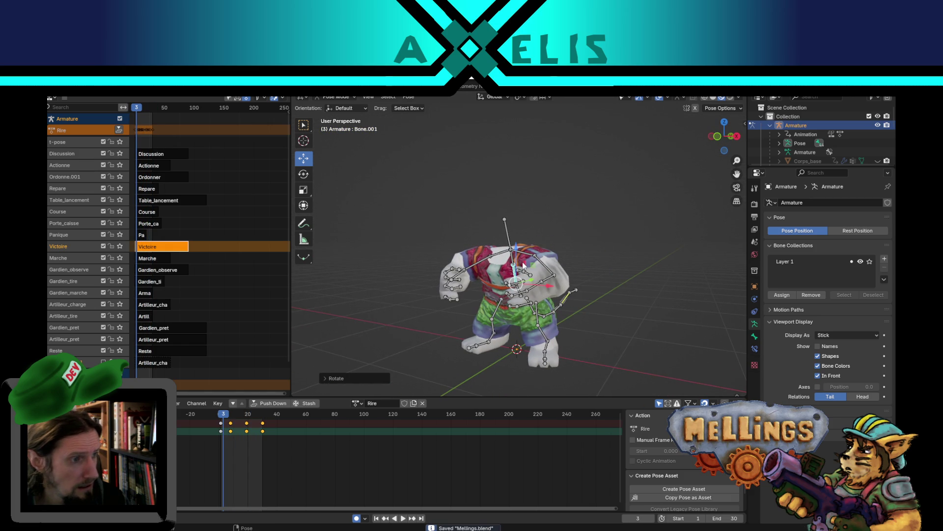
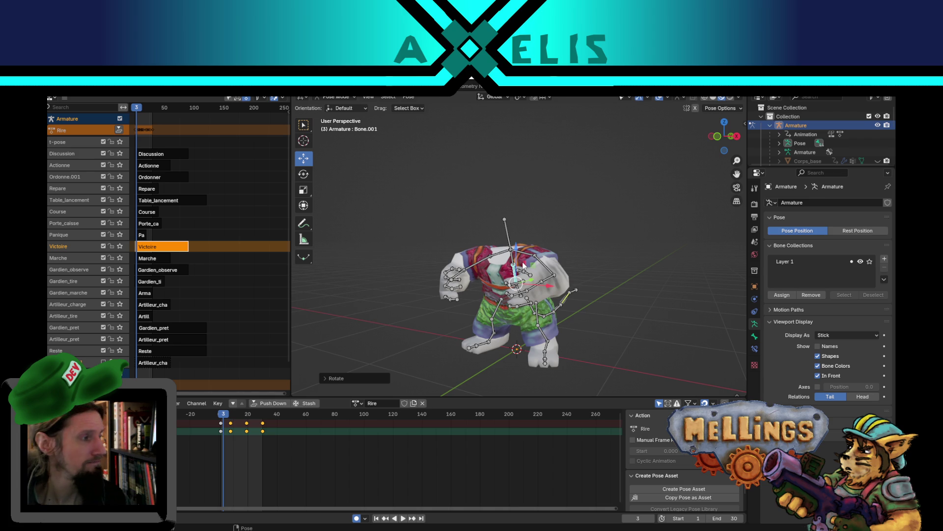
Orbit to face the character and preview the Rire laugh animation
mouse_move(539, 267)
mouse_down()
mouse_move(544, 292)
mouse_move(578, 283)
mouse_move(583, 291)
mouse_move(567, 318)
mouse_move(668, 305)
mouse_move(680, 284)
mouse_move(574, 293)
mouse_move(562, 325)
mouse_move(585, 306)
mouse_move(493, 311)
mouse_up()
key(space)
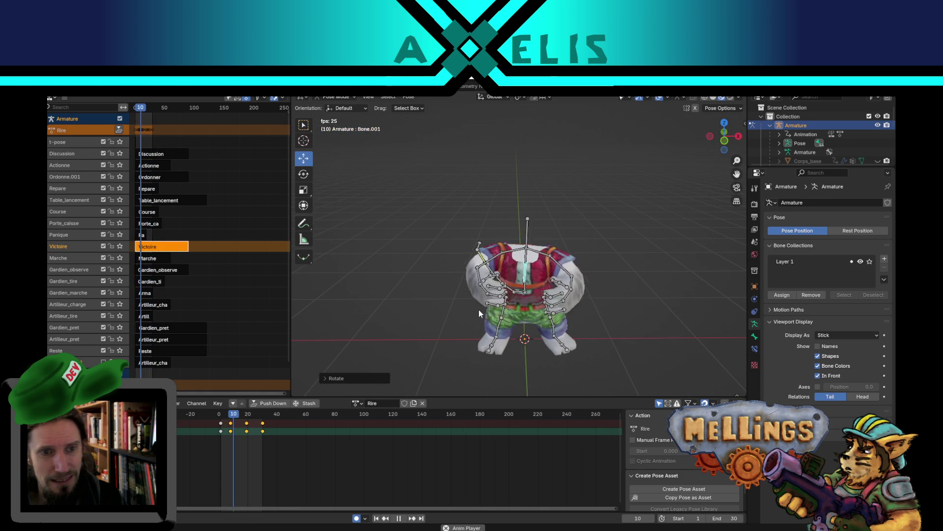
mouse_move(474, 298)
mouse_down()
mouse_move(670, 243)
mouse_move(587, 297)
mouse_move(590, 309)
mouse_move(550, 311)
mouse_up()
key(space)
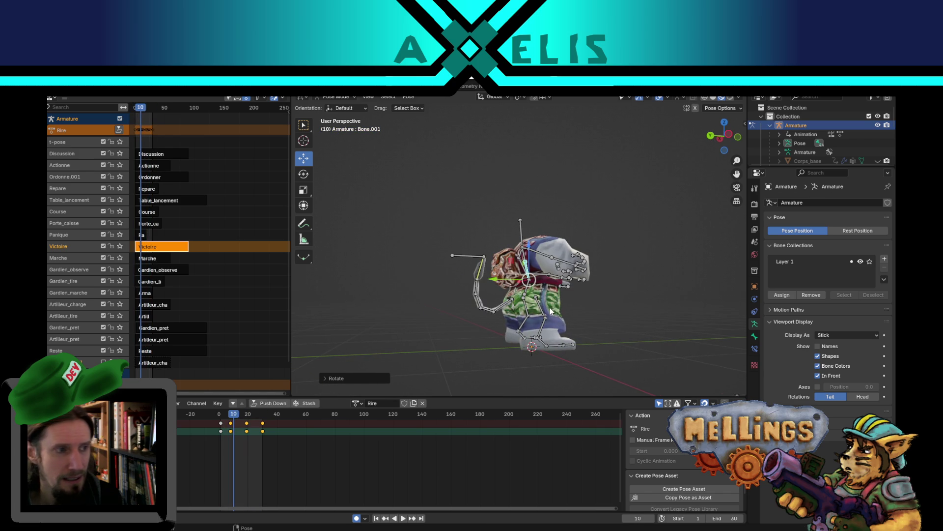
scroll(542, 307, up, 5)
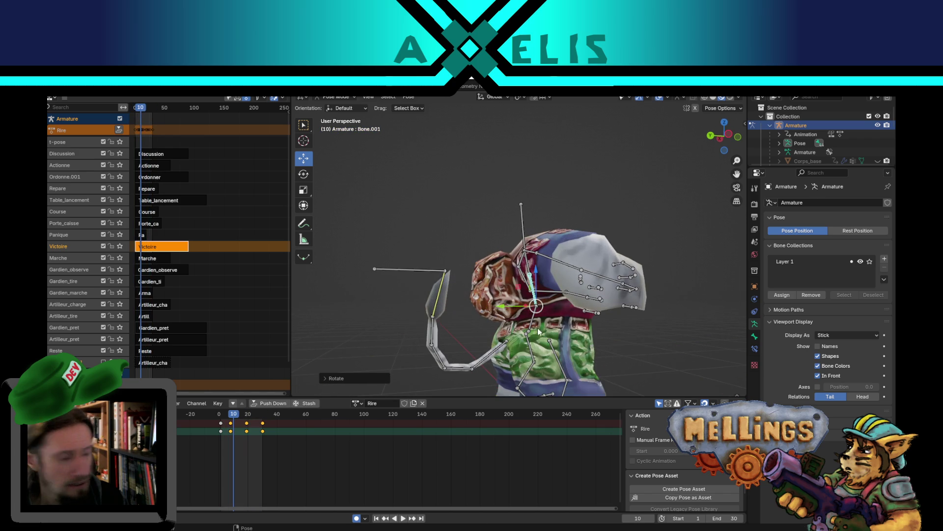
scroll(521, 262, down, 2)
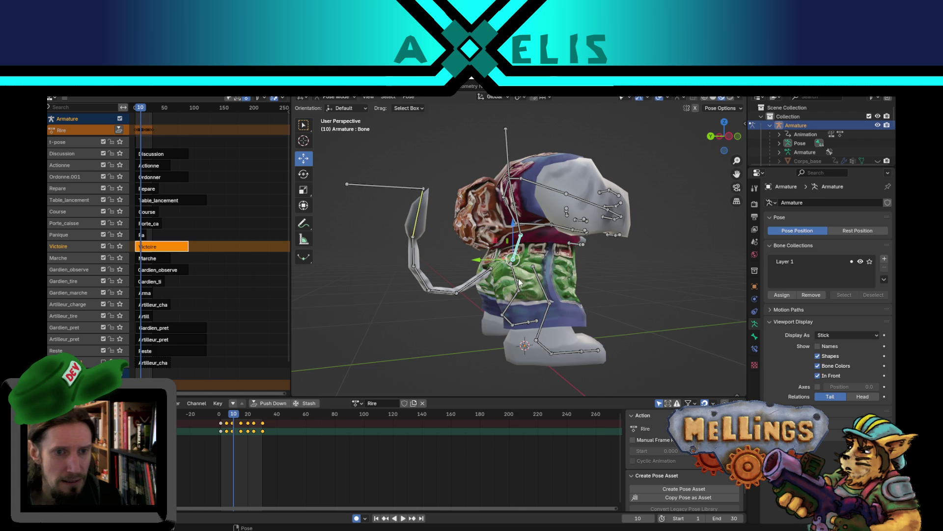
Re-rotate the chosen bone at keyframe 9 of the Rire laugh
click(376, 519)
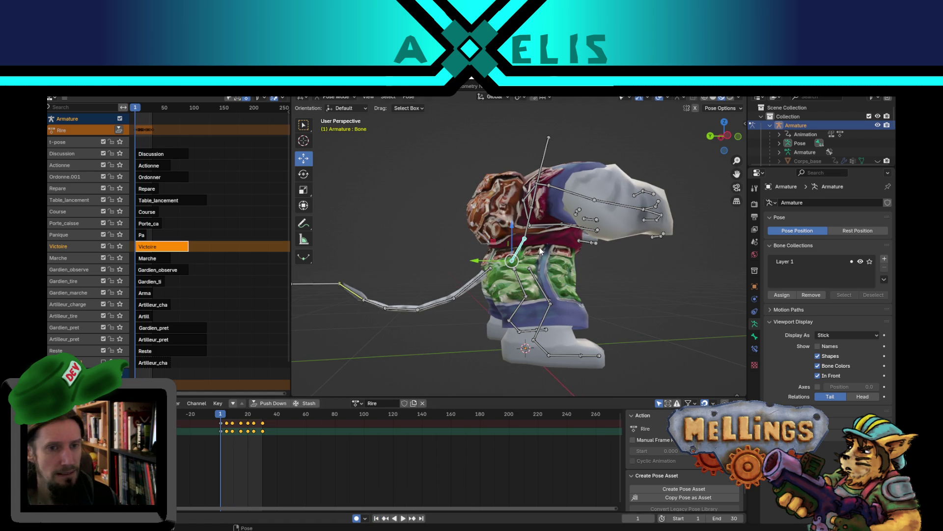
click(412, 518)
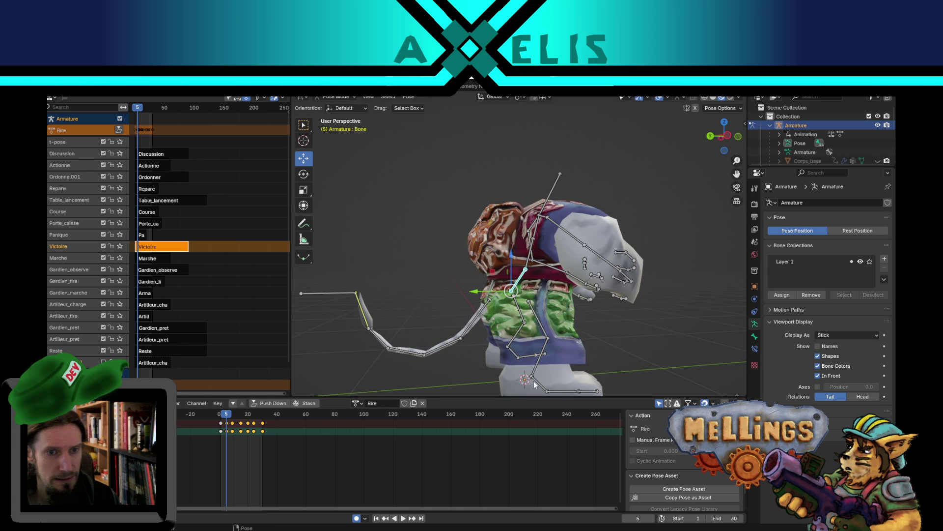
click(411, 519)
key(r)
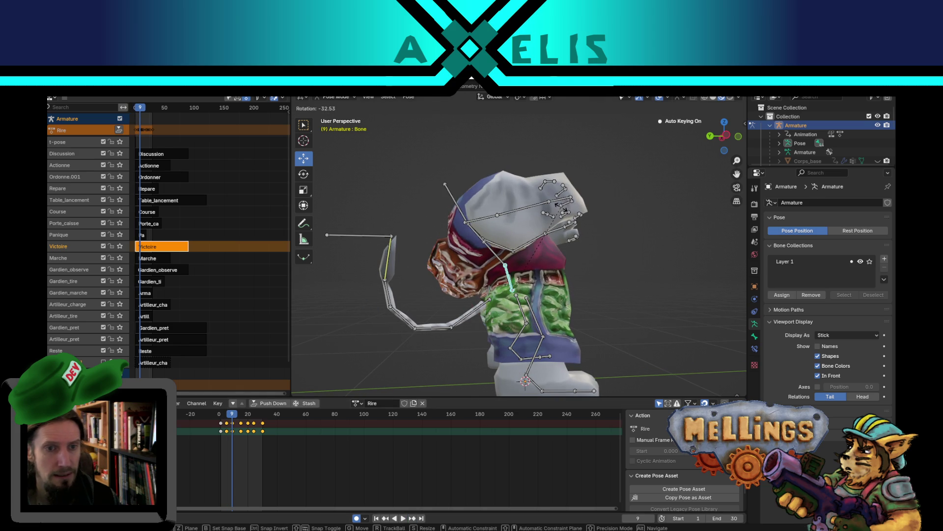
click(561, 207)
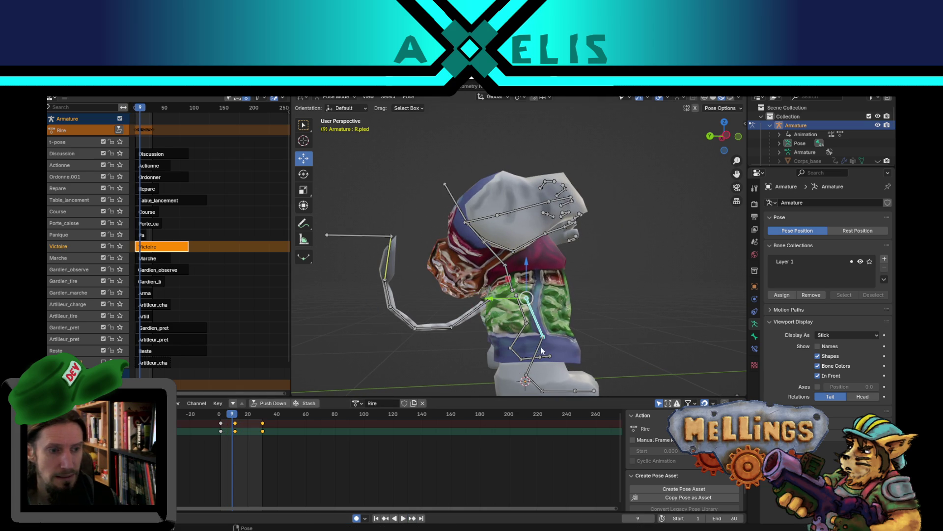
Rotate the leg bone into a new pose at keyframe 11
click(412, 519)
mouse_move(581, 345)
mouse_down()
mouse_move(611, 328)
mouse_move(570, 345)
mouse_up()
key(g)
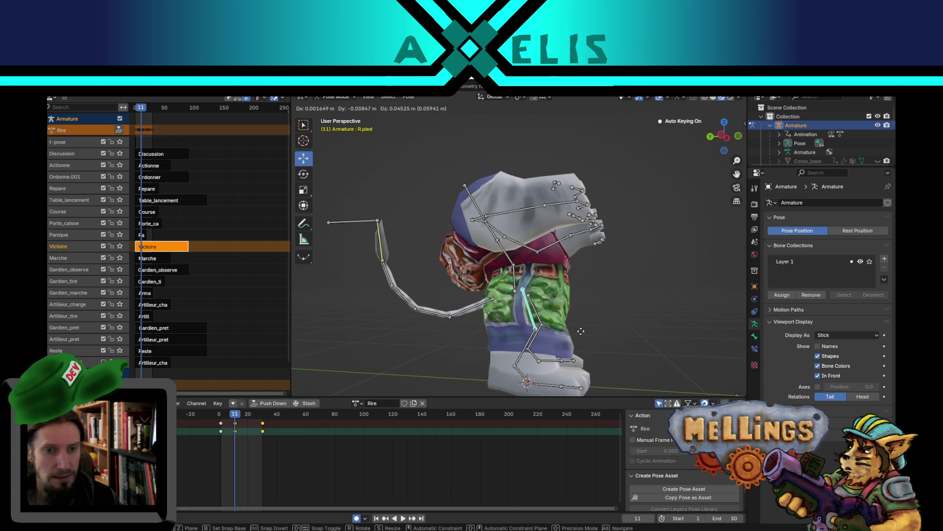
key(r)
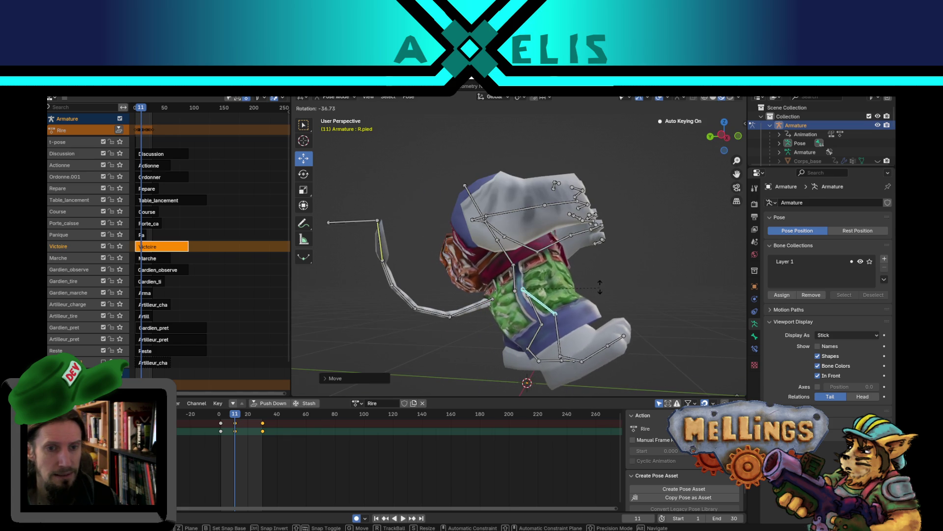
click(600, 286)
mouse_move(601, 286)
mouse_down()
mouse_move(601, 241)
mouse_move(655, 232)
mouse_move(617, 291)
mouse_move(597, 369)
mouse_move(614, 212)
mouse_move(515, 211)
mouse_move(414, 184)
mouse_up()
key(r)
click(620, 221)
Preview the motion, then re-rotate the leg bone at frame 18
mouse_move(552, 293)
mouse_down()
mouse_move(585, 326)
mouse_move(567, 336)
mouse_up()
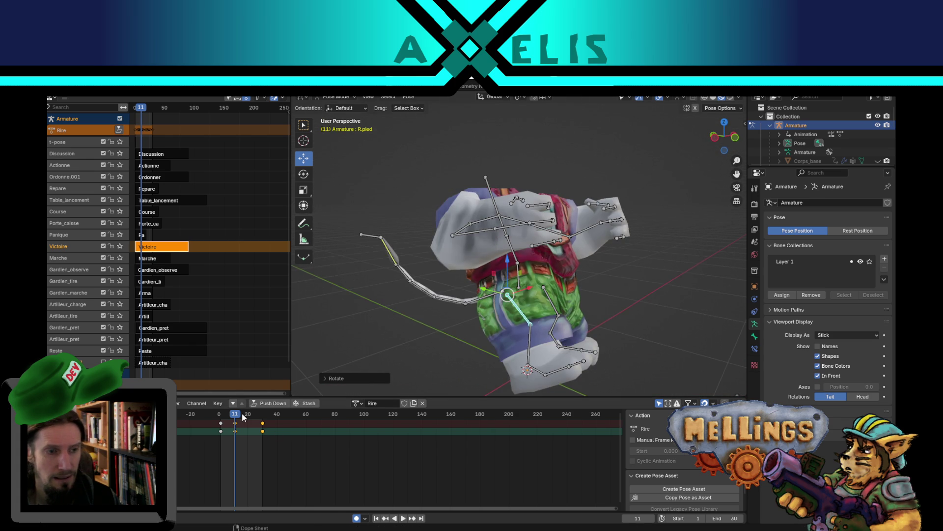
key(space)
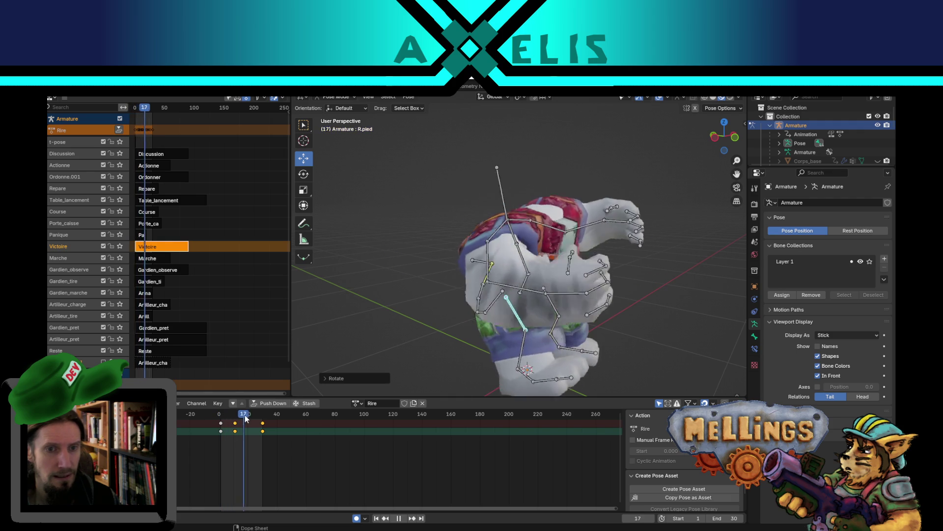
key(space)
drag(555, 231, 631, 266)
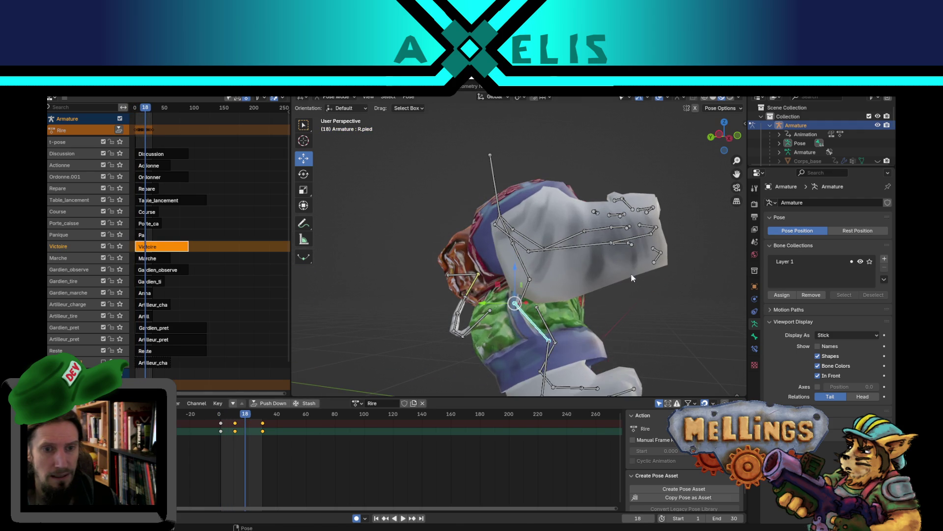
key(r)
click(589, 290)
drag(589, 290, 494, 311)
scroll(496, 334, down, 5)
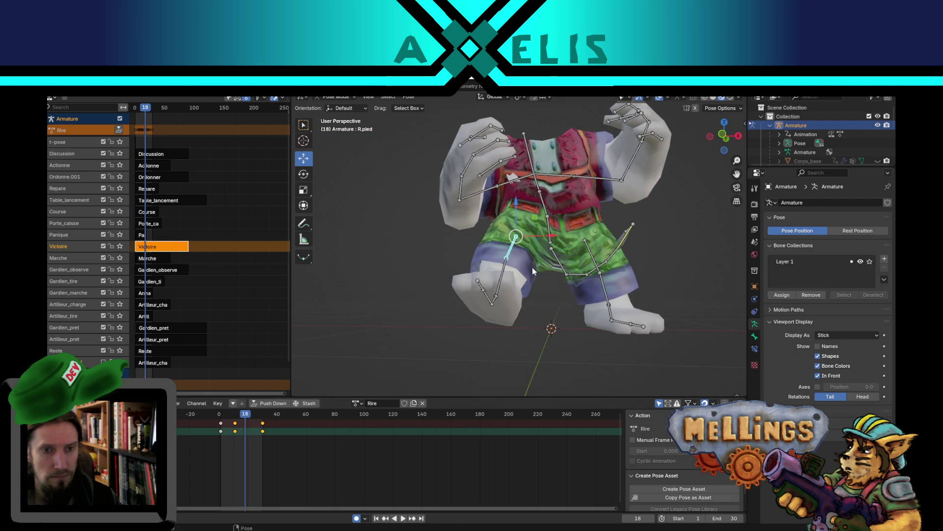
drag(532, 267, 592, 270)
mouse_move(411, 387)
mouse_down()
mouse_move(653, 281)
mouse_move(635, 268)
mouse_move(576, 312)
mouse_up()
key(r)
click(609, 289)
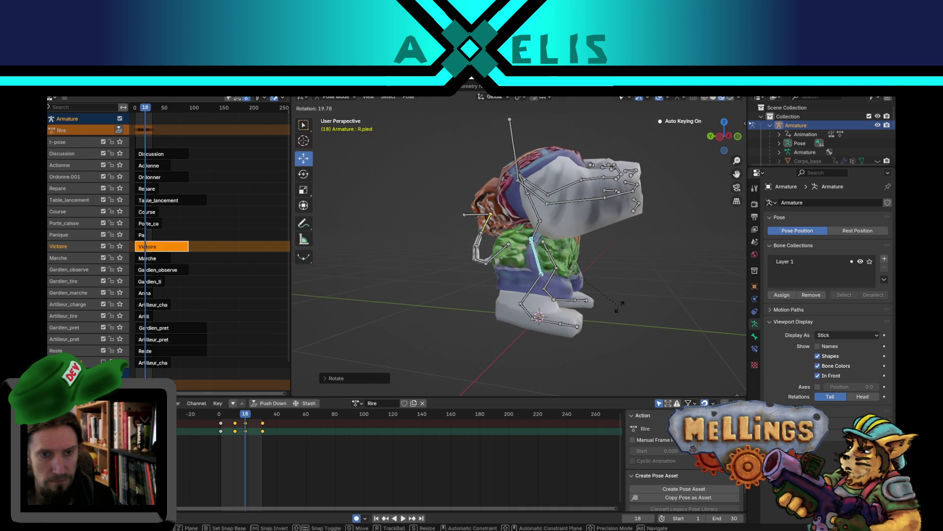
Play the reworked laugh and orbit around the armature to review it
mouse_move(624, 306)
mouse_down()
mouse_move(538, 284)
mouse_move(614, 302)
mouse_move(709, 292)
mouse_up()
key(space)
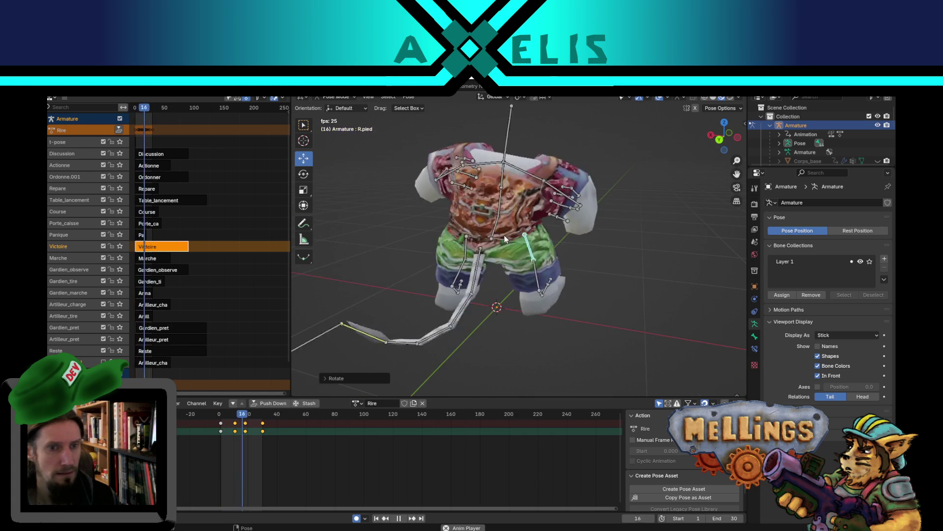
mouse_move(503, 235)
mouse_down()
mouse_move(525, 235)
mouse_move(563, 284)
mouse_move(551, 278)
mouse_up()
key(space)
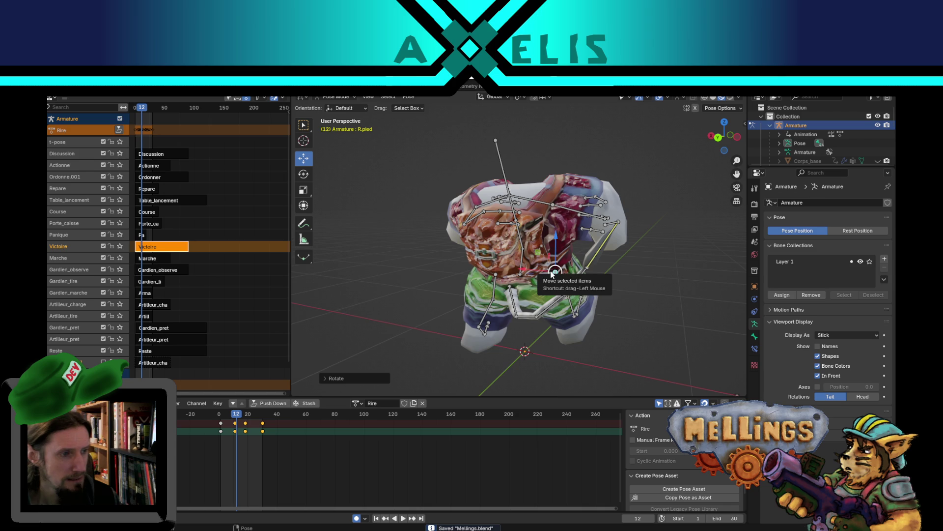
mouse_move(573, 273)
mouse_down()
mouse_move(326, 299)
mouse_move(480, 272)
mouse_move(297, 254)
mouse_up()
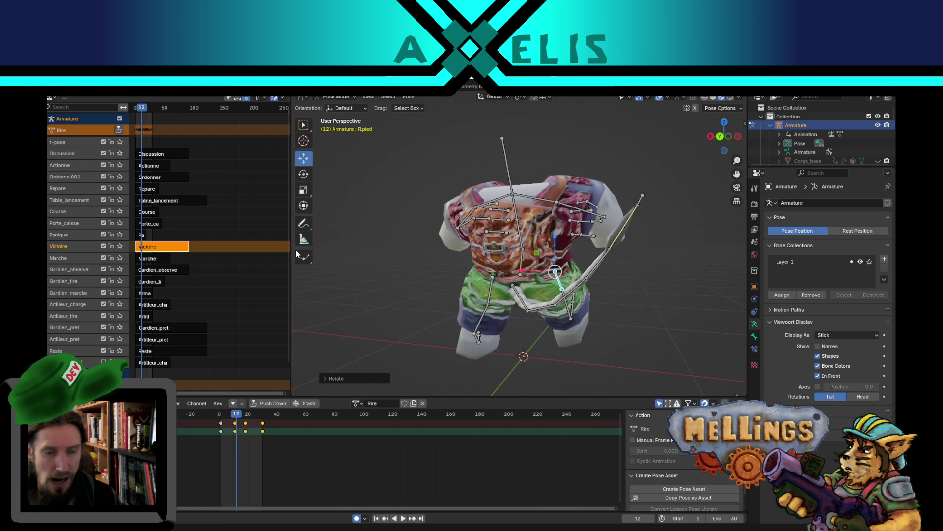
mouse_move(435, 270)
mouse_down()
mouse_move(488, 245)
mouse_move(547, 310)
mouse_move(640, 324)
mouse_move(517, 320)
mouse_move(554, 305)
mouse_up()
Orbit around the creature, check the bone's Pose menu, and preview the laugh
right_click(551, 297)
drag(665, 320, 642, 322)
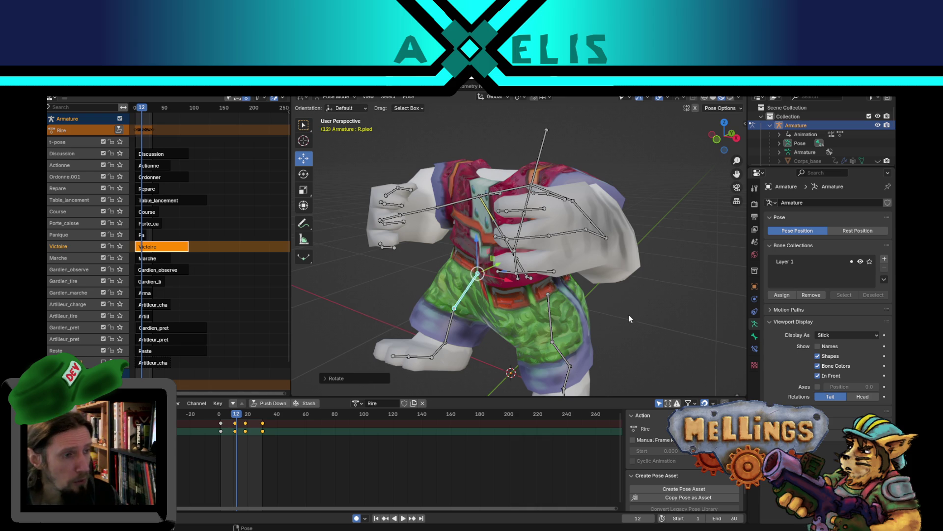
drag(586, 281, 607, 294)
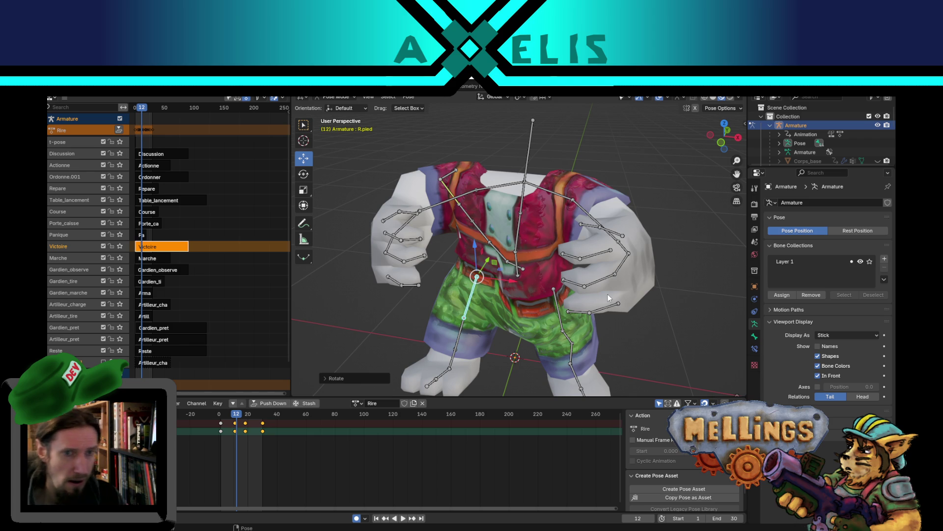
mouse_move(521, 253)
mouse_down()
mouse_move(532, 240)
mouse_move(518, 231)
mouse_move(524, 237)
mouse_up()
right_click(523, 237)
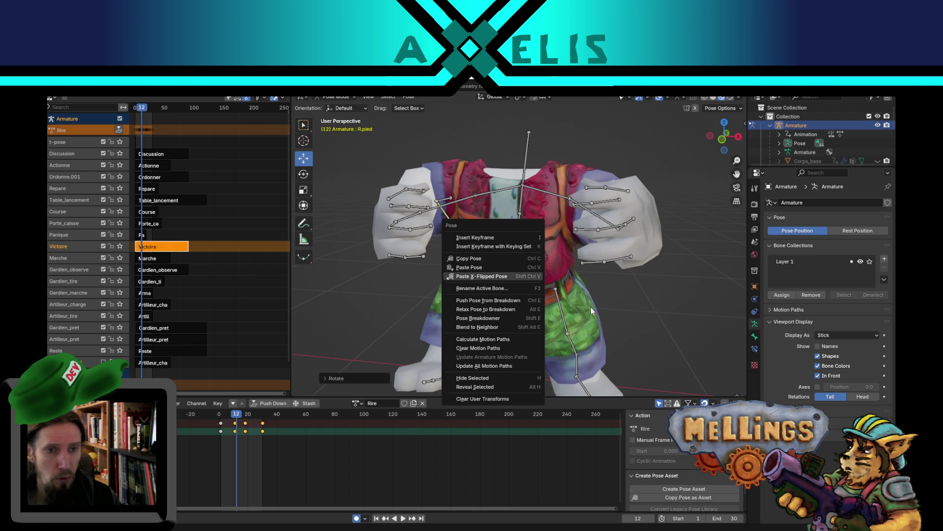
scroll(422, 246, down, 3)
mouse_move(433, 267)
mouse_down()
mouse_move(550, 299)
mouse_move(432, 299)
mouse_move(374, 287)
mouse_up()
key(space)
key(space)
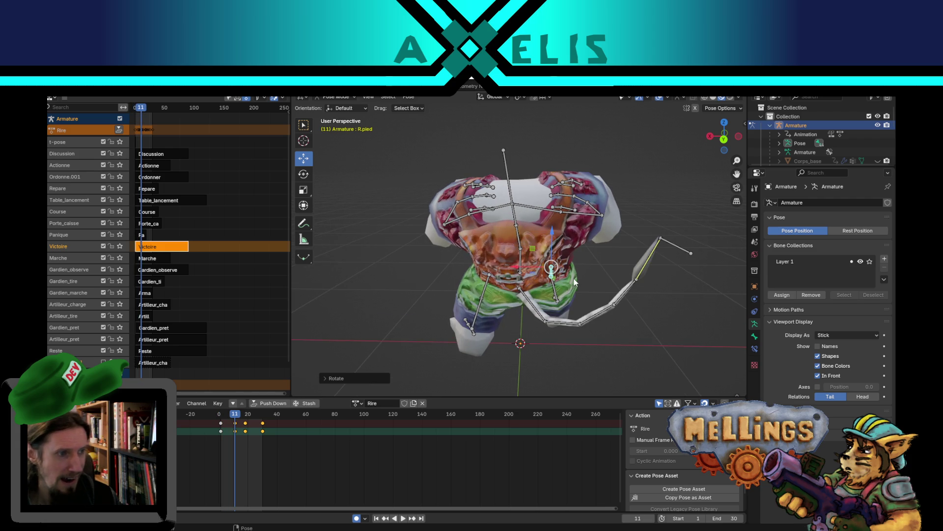
mouse_move(580, 273)
mouse_down()
mouse_move(500, 283)
mouse_move(582, 284)
mouse_move(558, 269)
mouse_move(536, 314)
mouse_move(502, 315)
mouse_move(578, 328)
mouse_up()
key(space)
key(space)
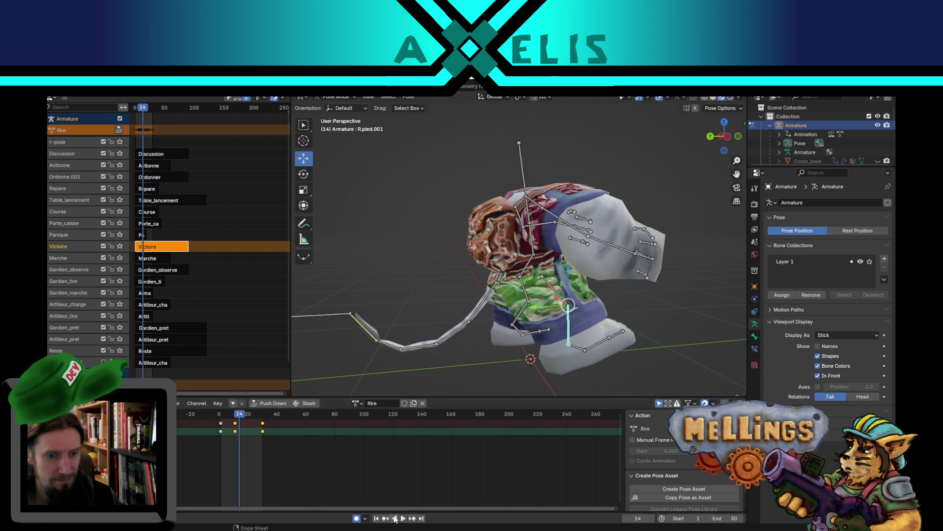
Rotate the foot bone at keyframe 11 and play back to check it
click(386, 518)
mouse_move(540, 319)
mouse_down()
mouse_move(600, 339)
mouse_move(632, 332)
mouse_move(638, 308)
mouse_move(597, 339)
mouse_move(493, 329)
mouse_move(609, 329)
mouse_up()
key(r)
click(630, 357)
key(space)
key(a)
scroll(610, 330, down, 3)
key(space)
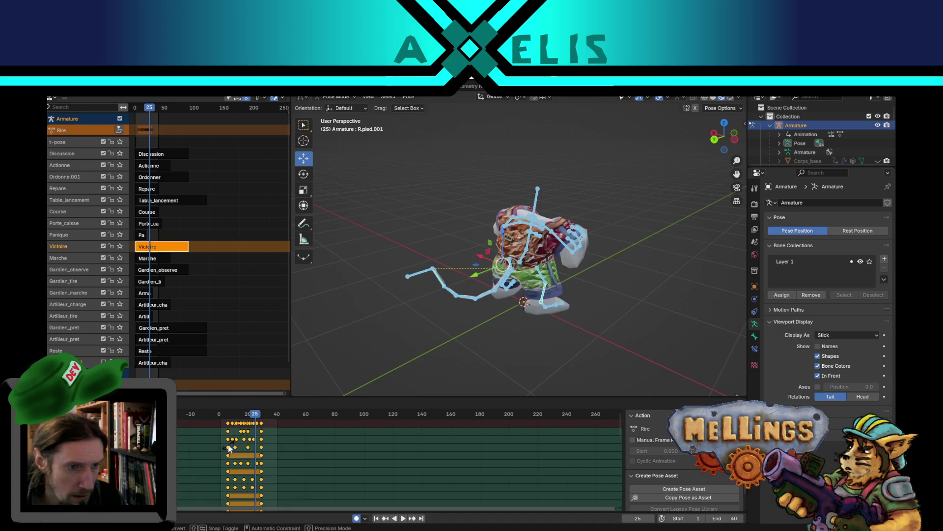
Stretch the Rire keyframes to span frames 0–40 and shift them slightly later
key(s)
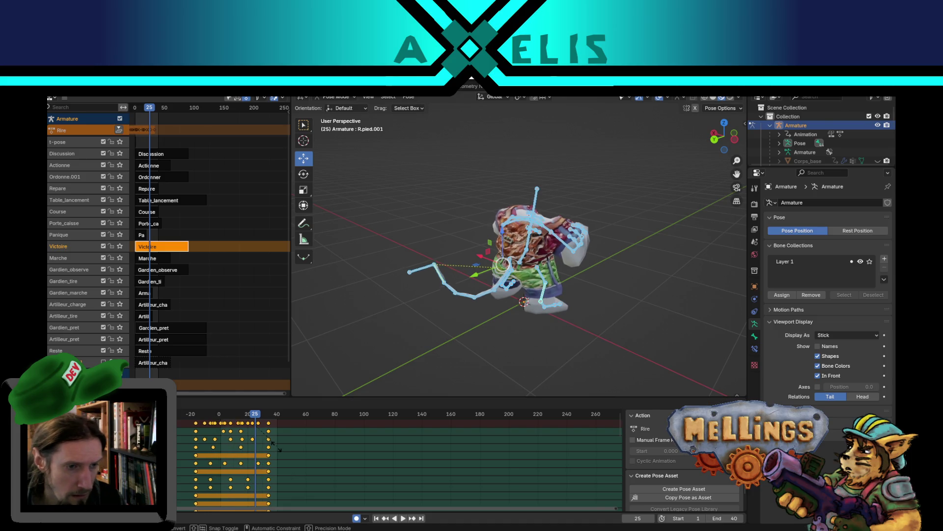
click(276, 448)
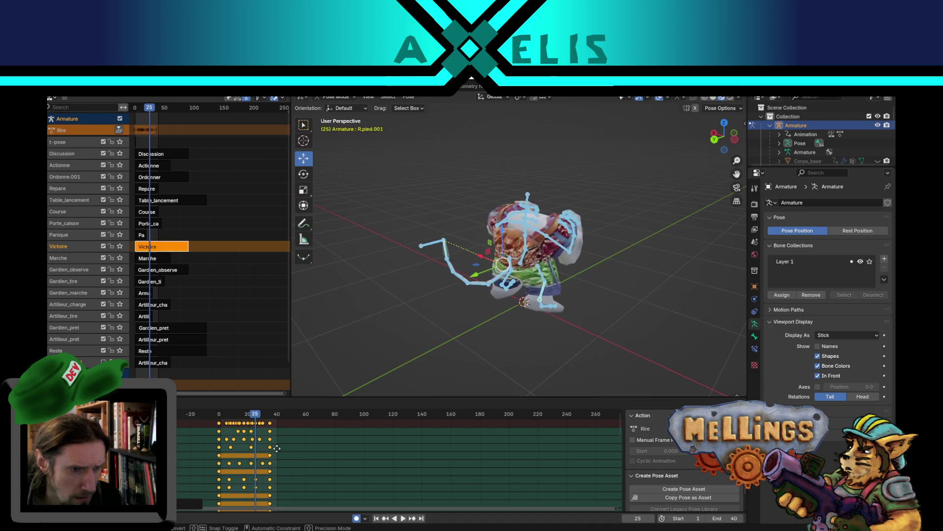
click(281, 452)
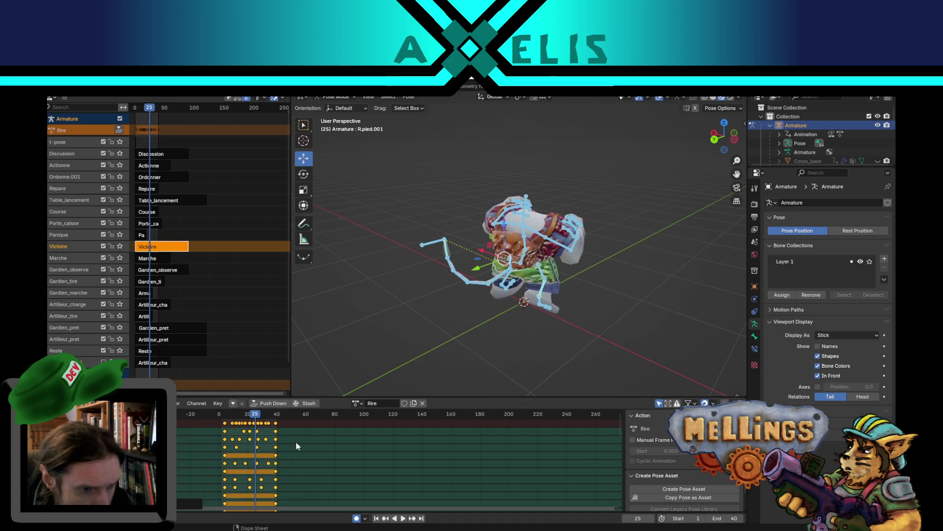
key(s)
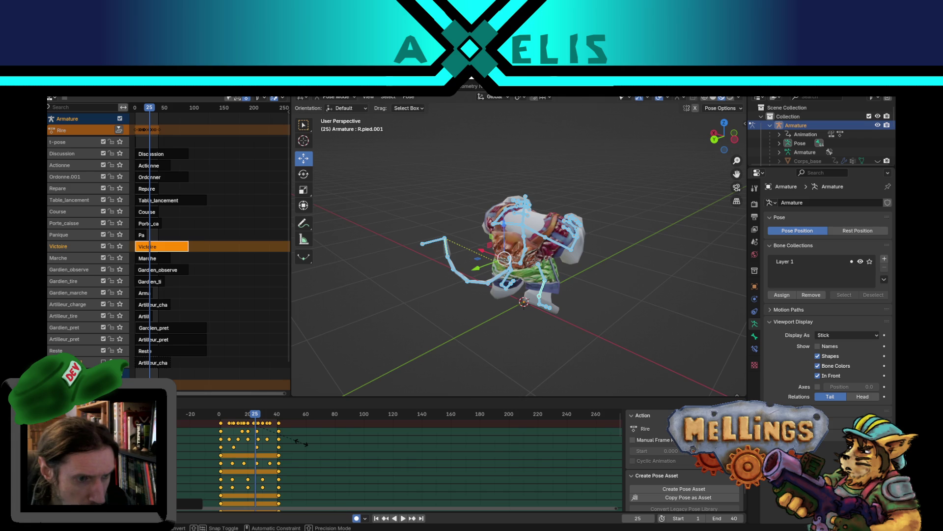
click(302, 442)
key(s)
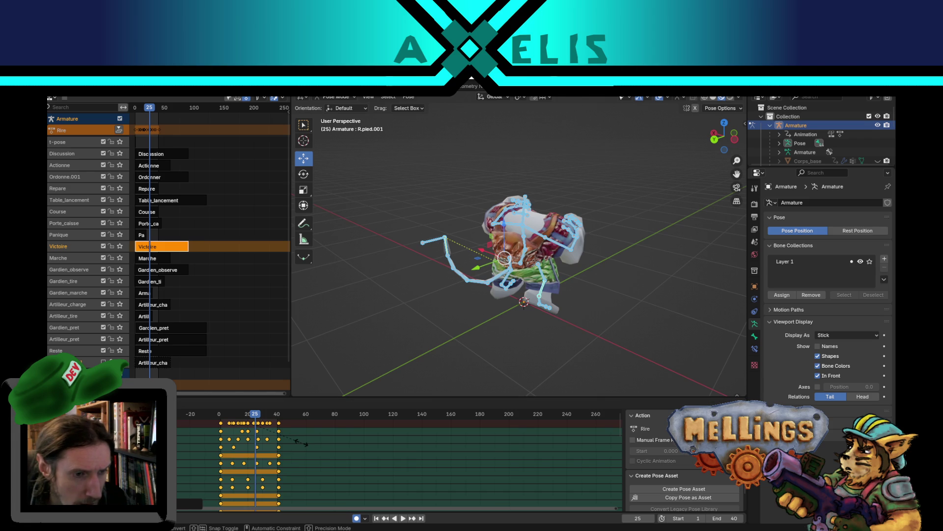
click(303, 444)
key(g)
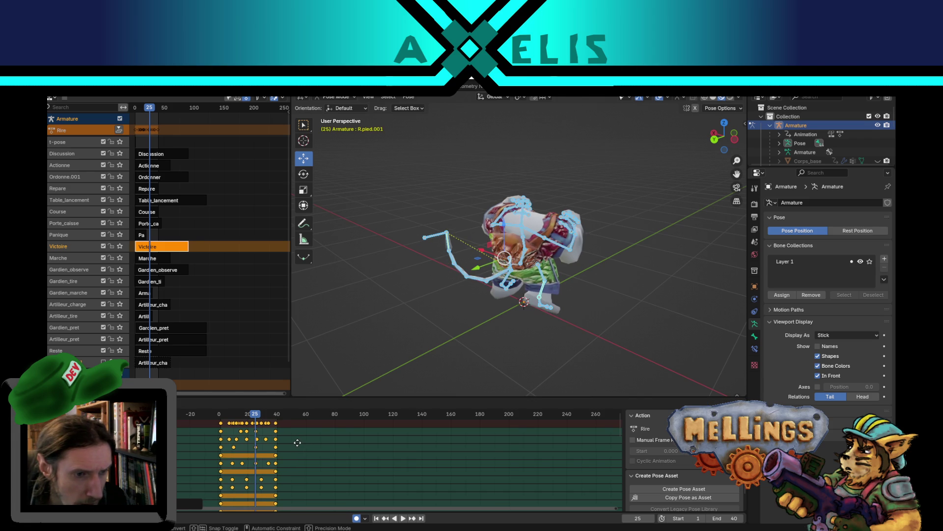
click(298, 444)
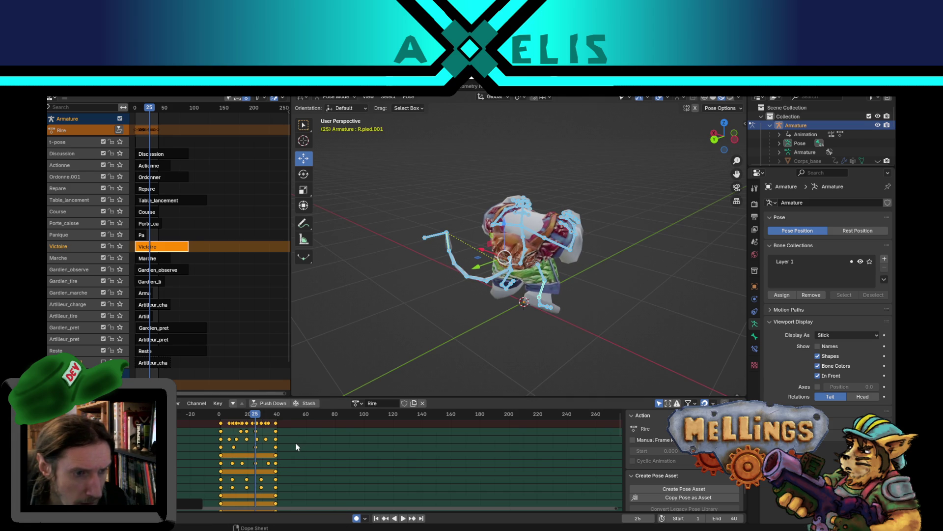
Preview the retimed laugh from behind and save Mellings.blend
key(space)
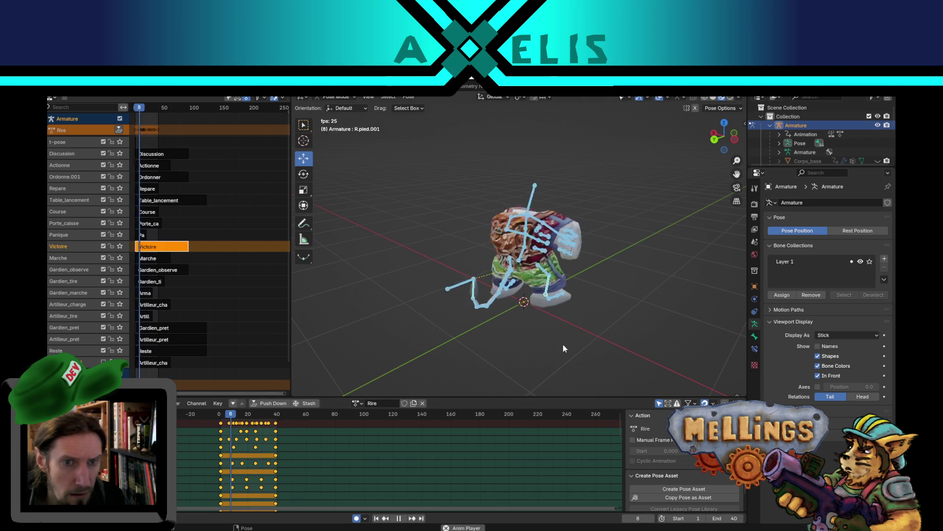
mouse_move(565, 343)
mouse_down()
mouse_move(558, 299)
mouse_move(635, 304)
mouse_up()
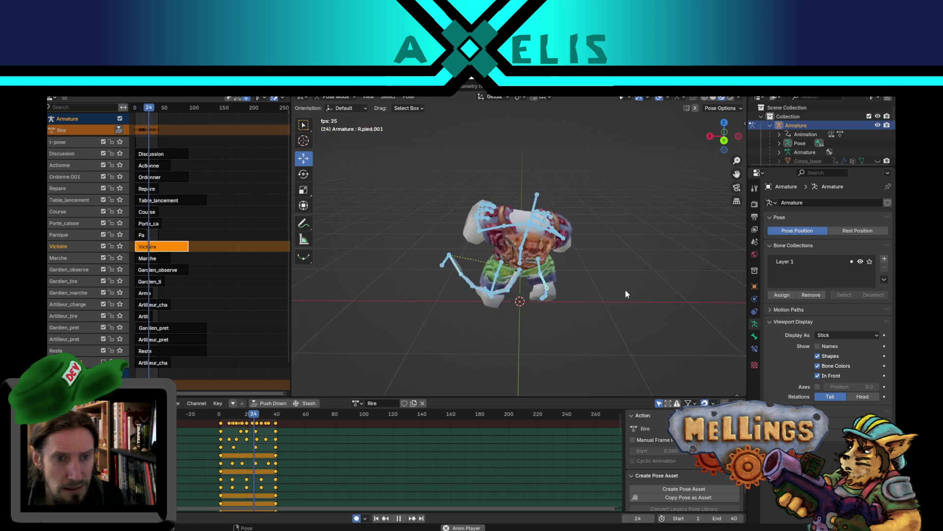
key(space)
key(ctrl+s)
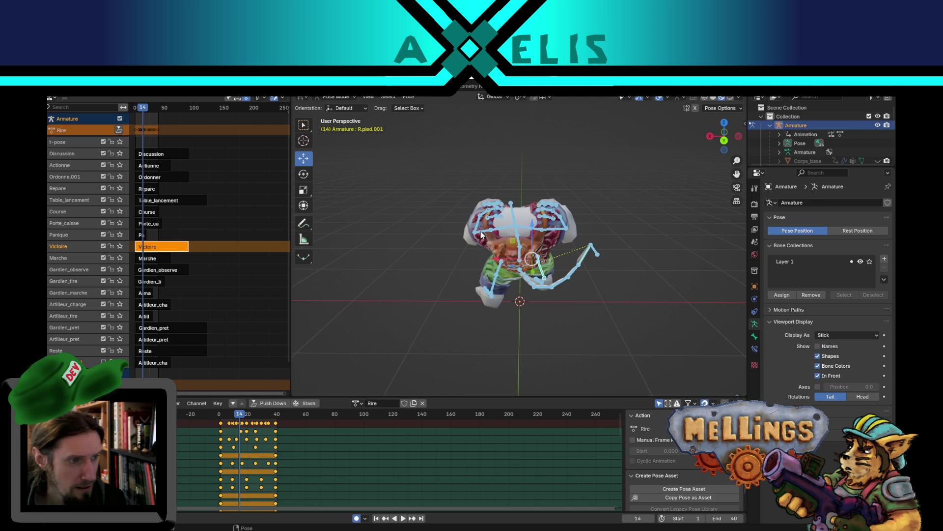
Deselect the bones, go to front view, and watch the laugh loop over frames 1–40 from several angles
click(600, 295)
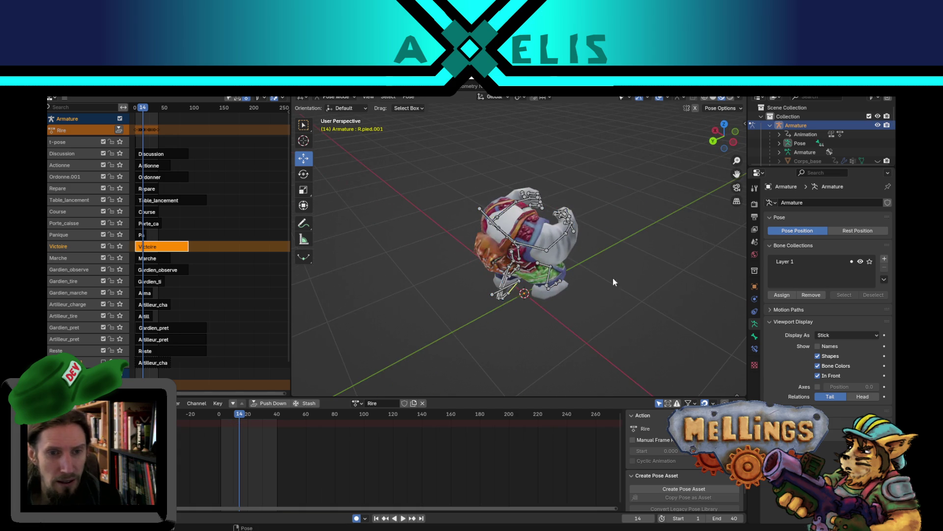
key(KP_1)
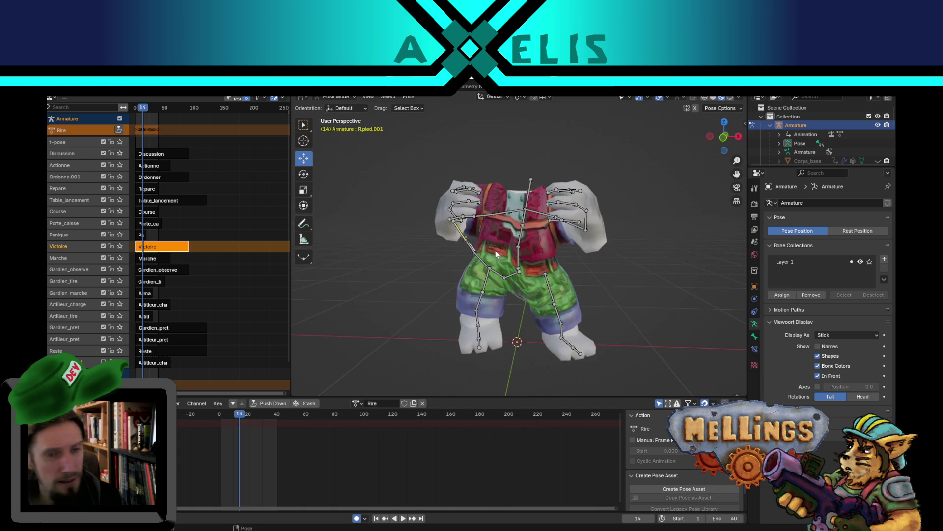
scroll(435, 277, up, 3)
drag(435, 275, 483, 287)
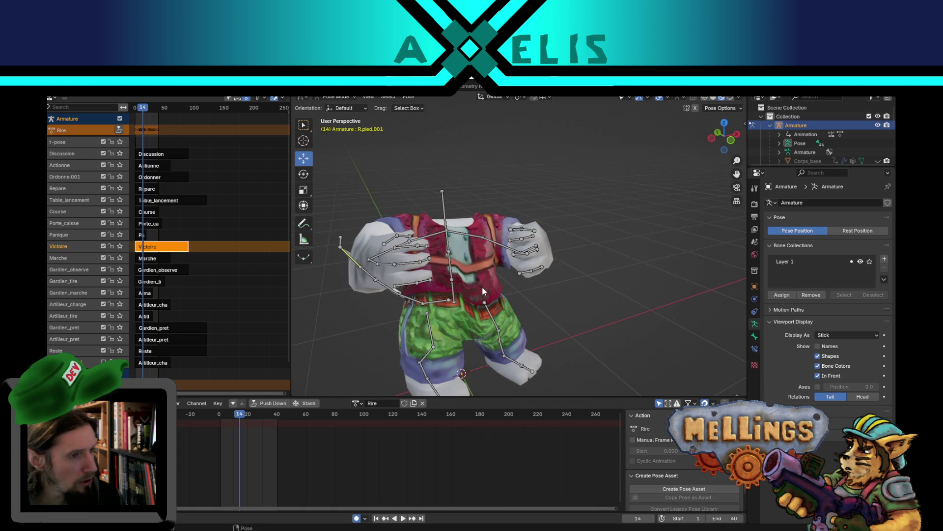
key(space)
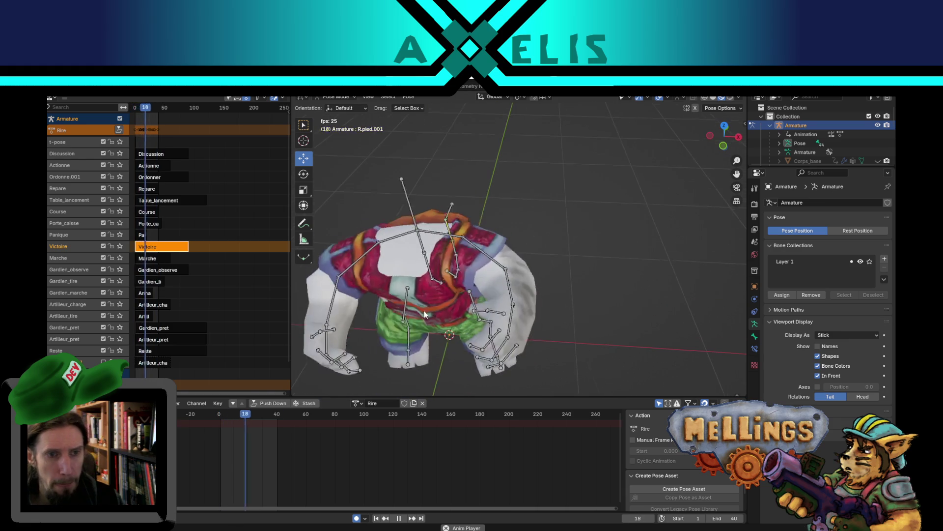
mouse_move(422, 305)
mouse_down()
mouse_move(469, 274)
mouse_move(465, 235)
mouse_up()
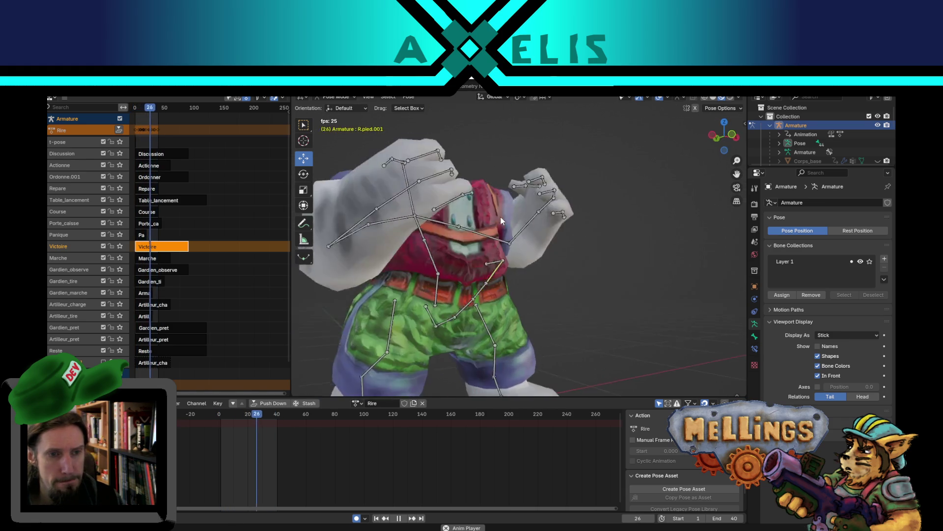
scroll(459, 239, down, 5)
mouse_move(459, 240)
mouse_down()
mouse_move(594, 263)
mouse_move(590, 276)
mouse_move(554, 277)
mouse_move(572, 240)
mouse_up()
scroll(621, 272, up, 3)
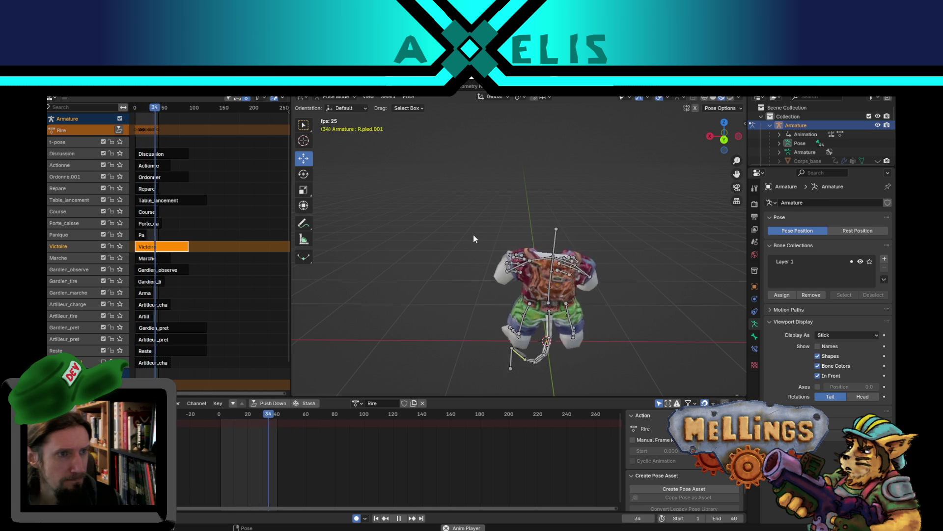
key(space)
At keyframe 19, rotate the right upper arm R.bras.001 and forearm R.bras.002
mouse_move(585, 274)
mouse_down()
mouse_move(505, 266)
mouse_move(549, 285)
mouse_up()
click(546, 292)
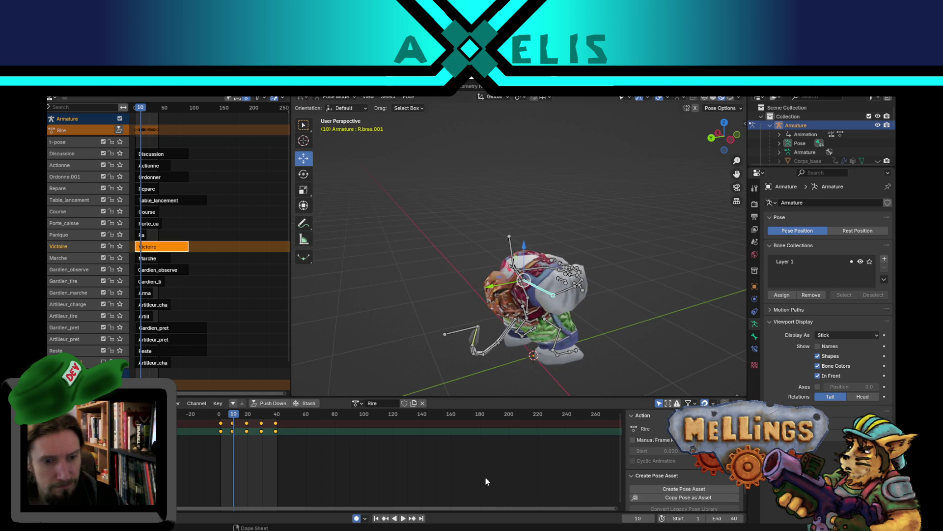
click(385, 518)
mouse_move(505, 275)
mouse_down()
mouse_move(600, 336)
mouse_move(590, 320)
mouse_move(494, 283)
mouse_up()
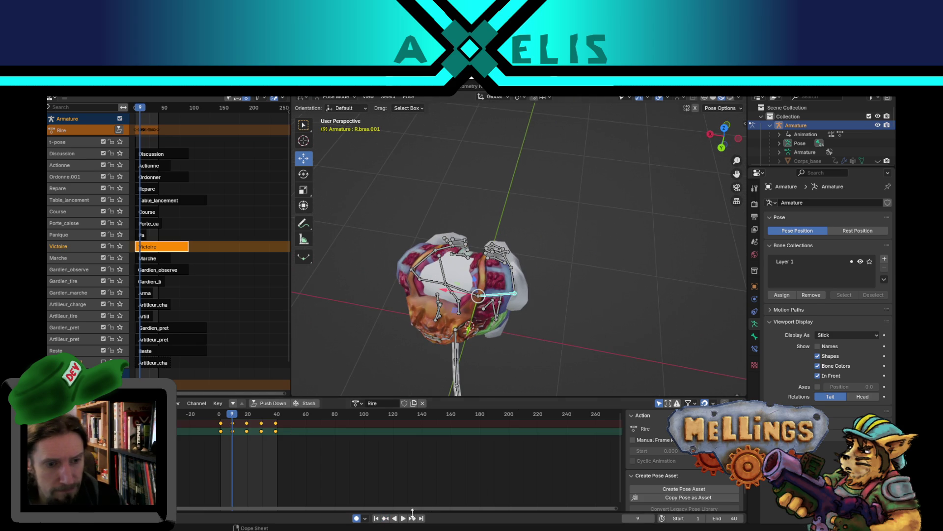
click(413, 519)
mouse_move(437, 338)
mouse_down()
mouse_move(498, 275)
mouse_move(509, 309)
mouse_up()
key(r)
click(588, 272)
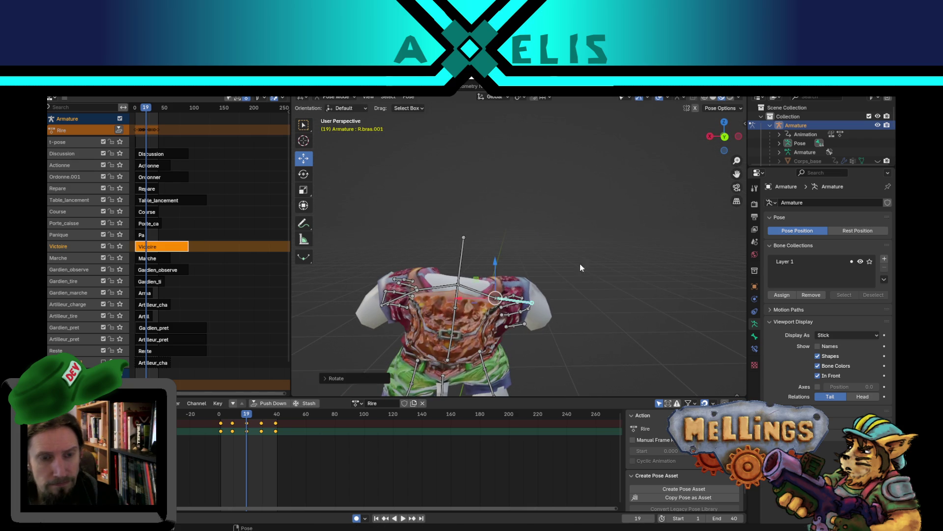
drag(588, 272, 654, 358)
key(r)
click(617, 243)
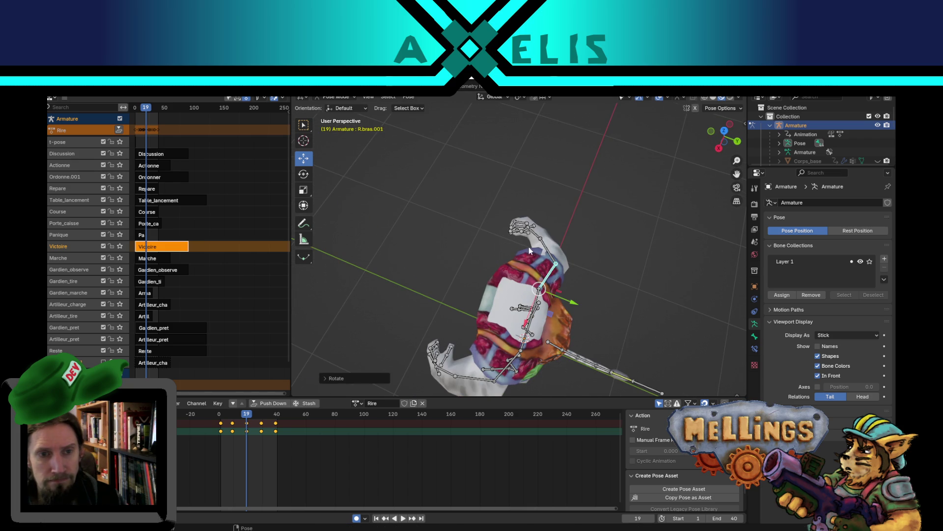
click(549, 252)
key(r)
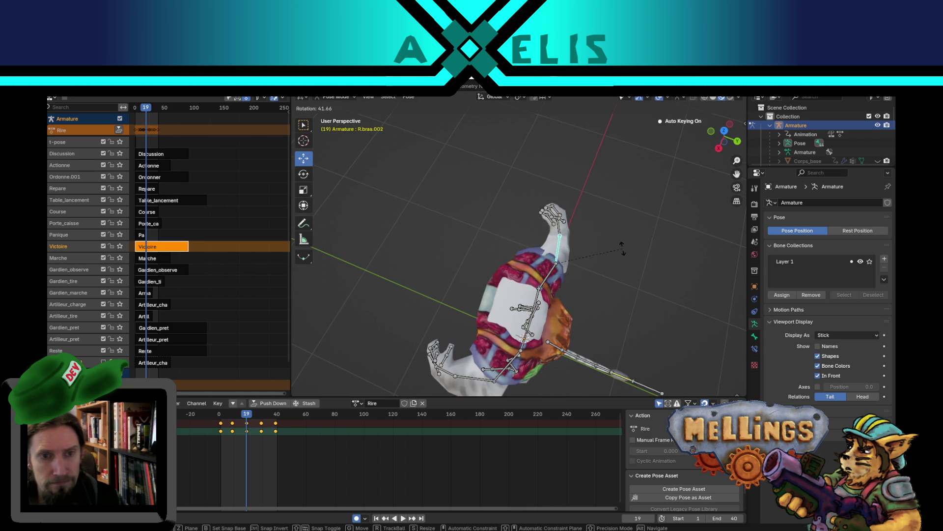
click(563, 233)
drag(562, 233, 473, 247)
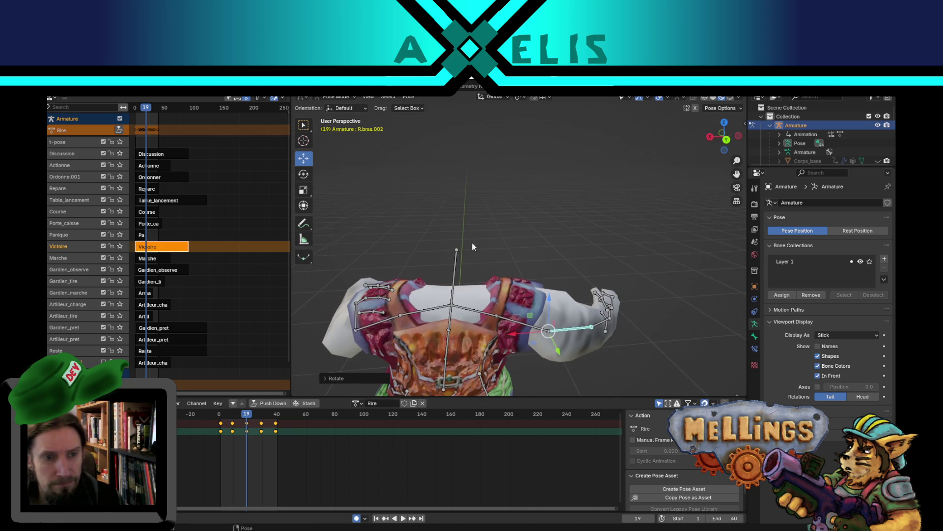
Rotate the left upper arm L.bras.001 and forearm L.bras.002, then play the laugh
click(364, 324)
mouse_move(364, 325)
mouse_down()
mouse_move(477, 294)
mouse_move(495, 340)
mouse_move(565, 297)
mouse_up()
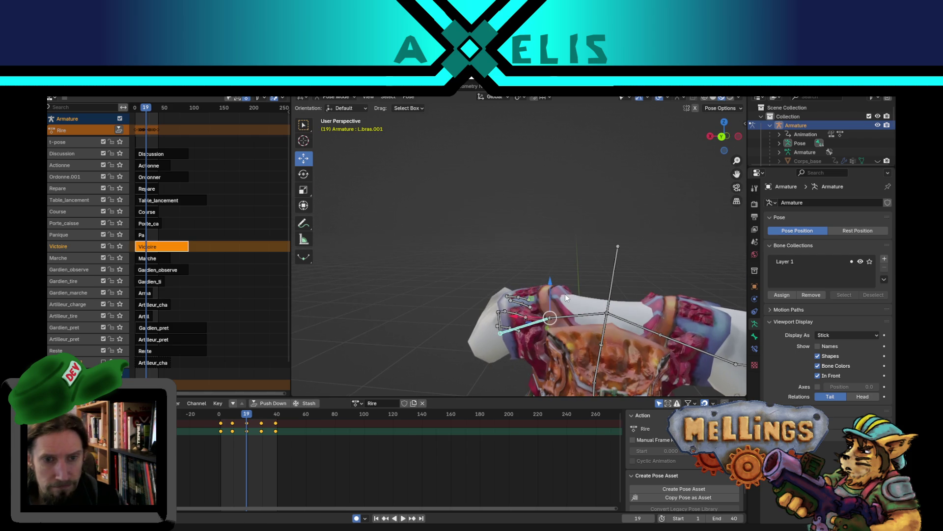
key(r)
click(604, 281)
key(r)
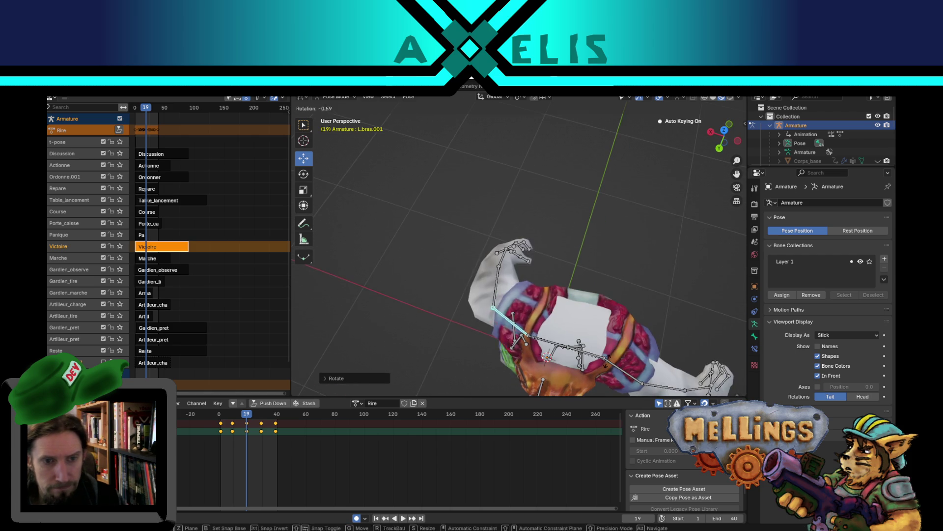
click(560, 206)
click(493, 315)
key(r)
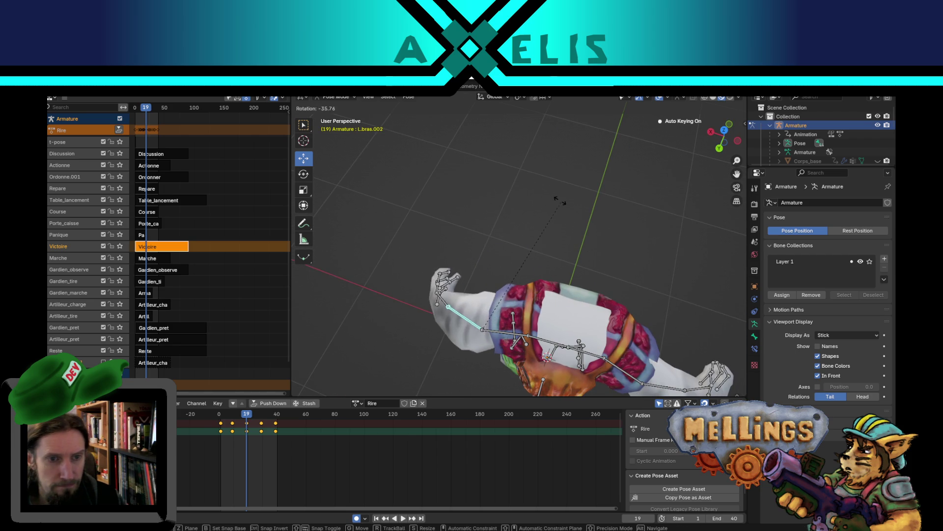
click(560, 202)
mouse_move(561, 201)
mouse_down()
mouse_move(511, 196)
mouse_move(530, 271)
mouse_up()
key(space)
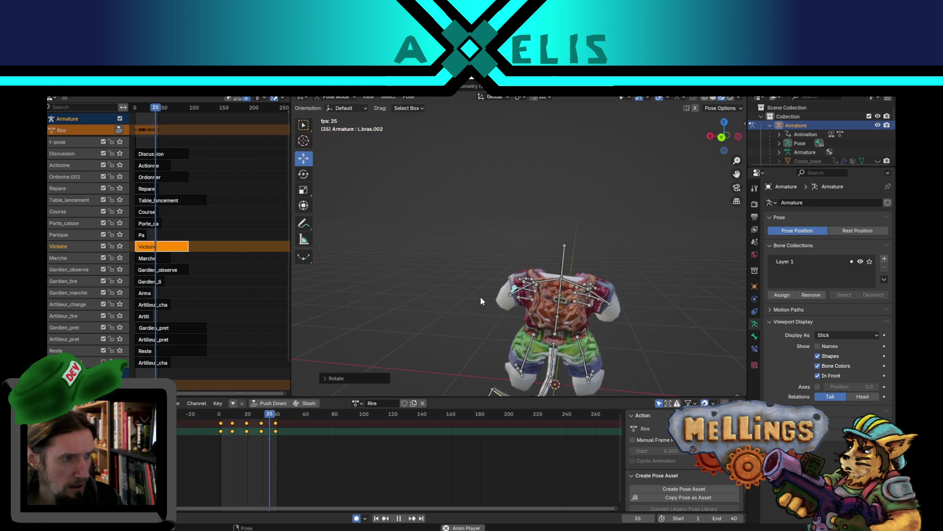
Review the re-posed laugh from several angles, save Mellings.blend, and push Rire into an NLA track
mouse_move(436, 285)
mouse_down()
mouse_move(572, 258)
mouse_move(544, 282)
mouse_move(720, 282)
mouse_move(594, 243)
mouse_move(535, 252)
mouse_move(539, 276)
mouse_move(536, 253)
mouse_up()
key(space)
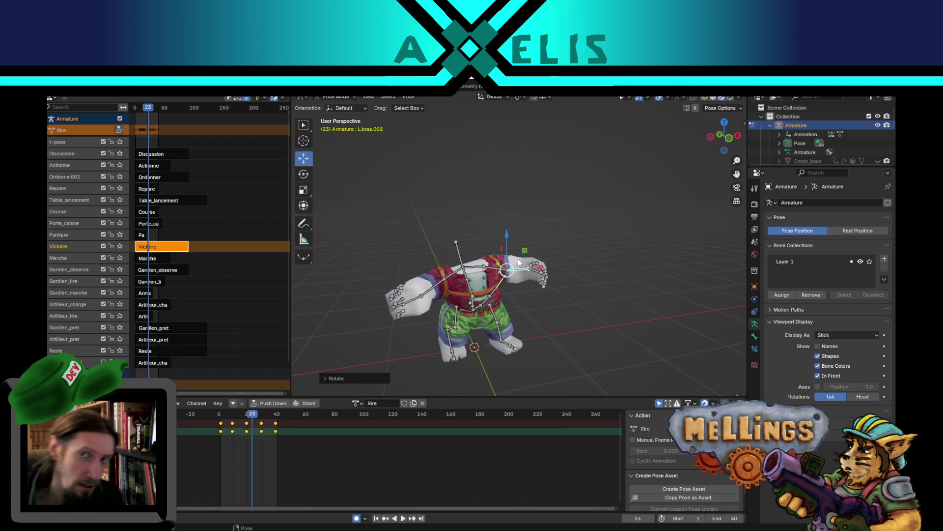
key(space)
mouse_move(514, 257)
mouse_down()
mouse_move(540, 256)
mouse_move(357, 267)
mouse_up()
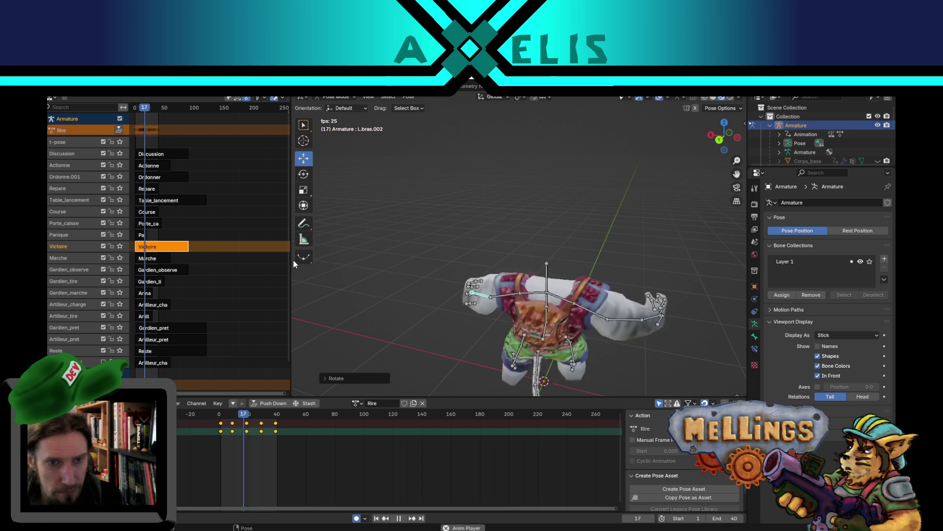
mouse_move(329, 237)
mouse_down()
mouse_move(370, 213)
mouse_move(309, 222)
mouse_up()
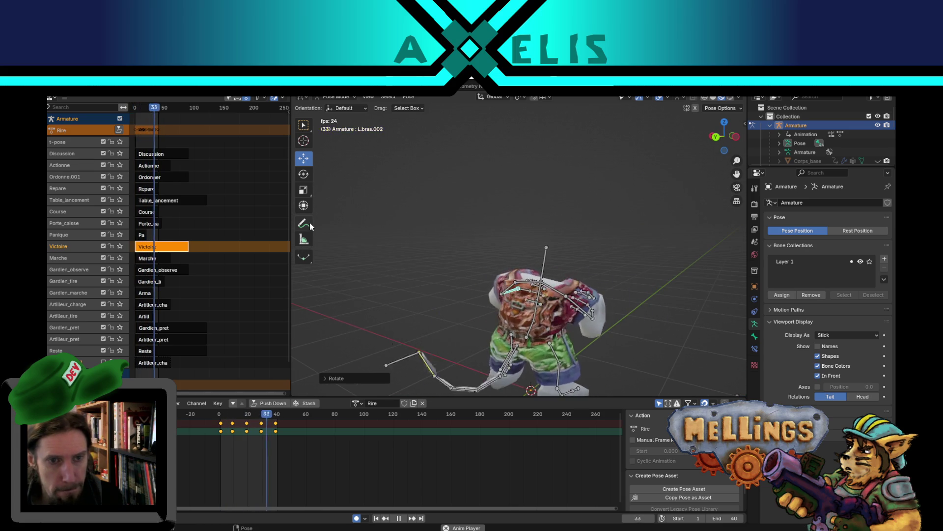
key(space)
key(ctrl+s)
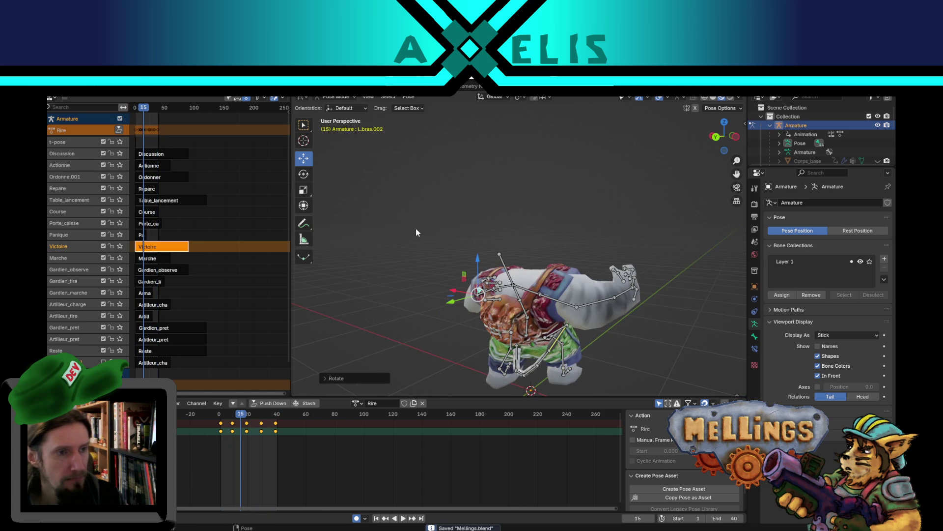
click(119, 129)
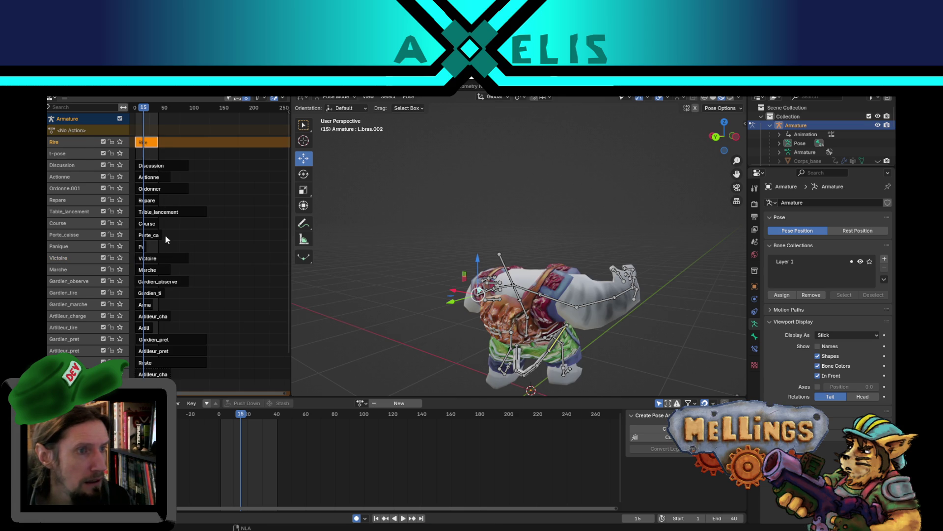
Solo the Victoire NLA track to preview it, then save the file
click(146, 137)
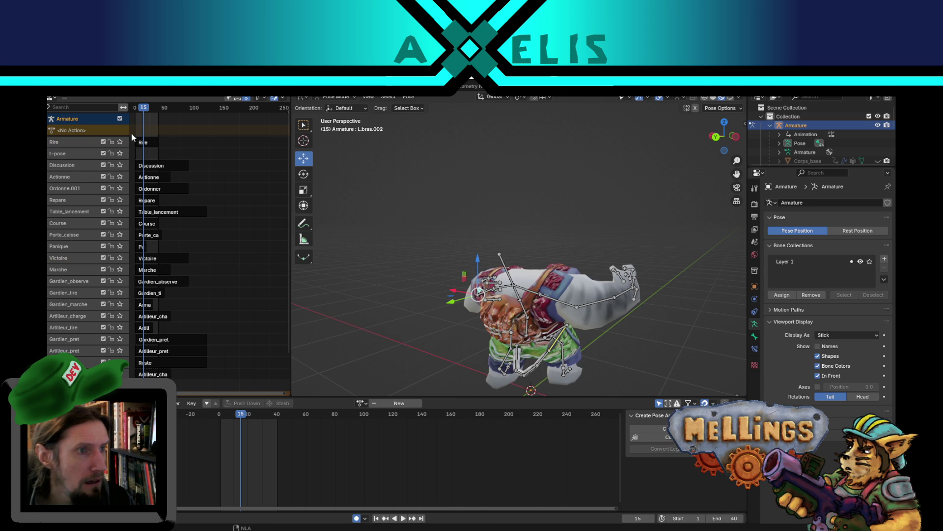
click(120, 258)
key(space)
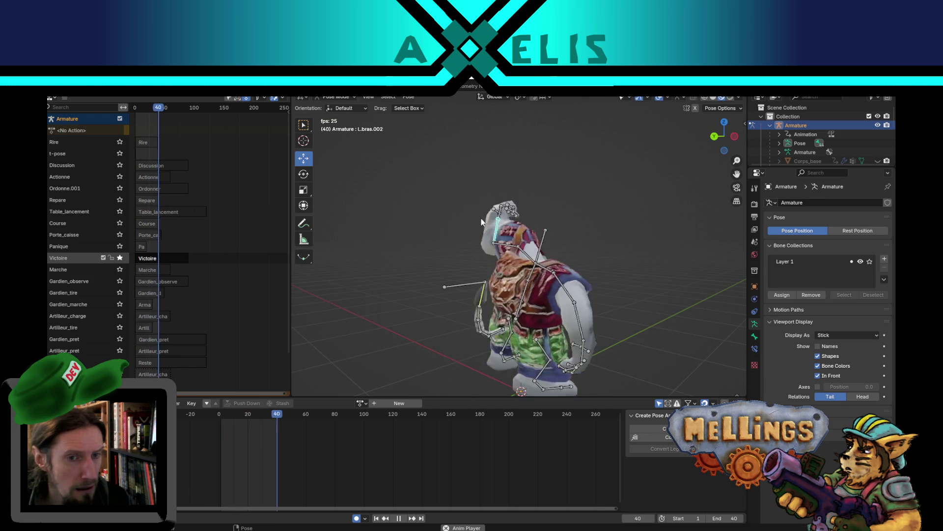
key(space)
key(ctrl+s)
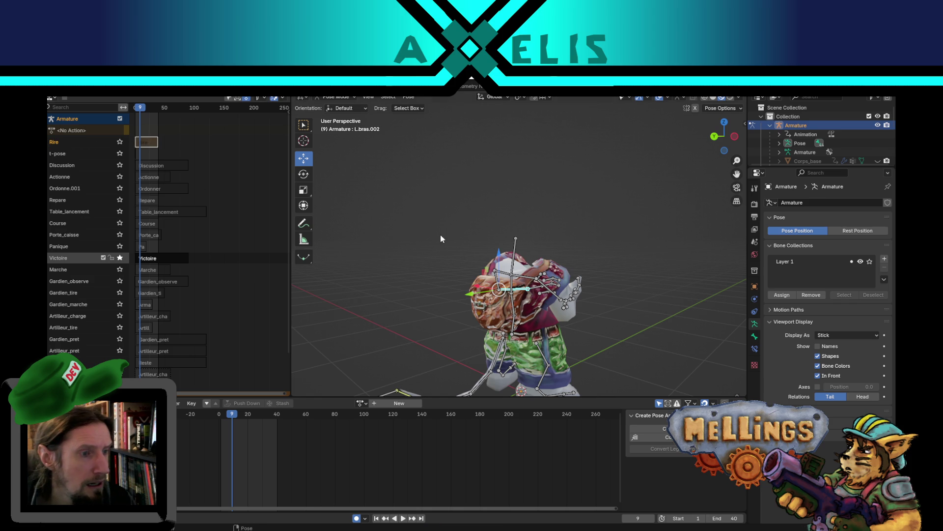
Unsolo Victoire, move the Rire track below t-pose, and save Mellings.blend
click(123, 258)
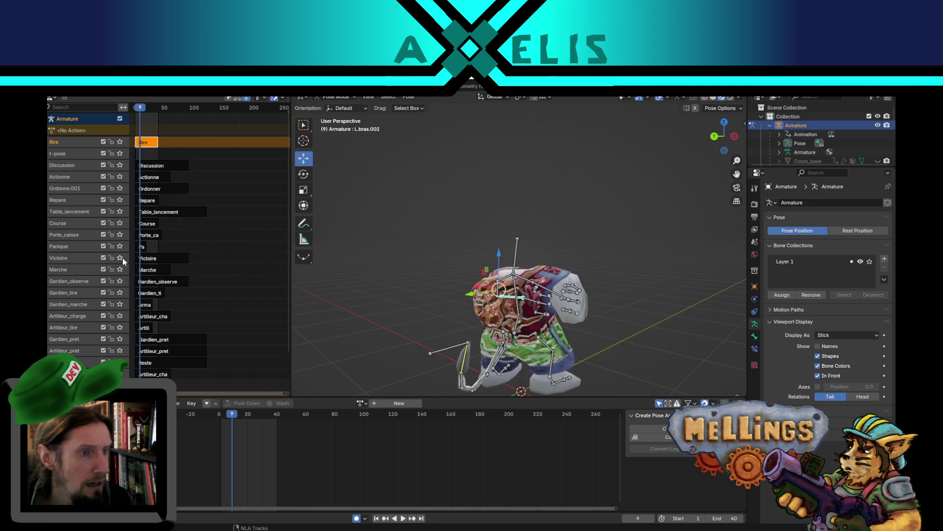
right_click(60, 145)
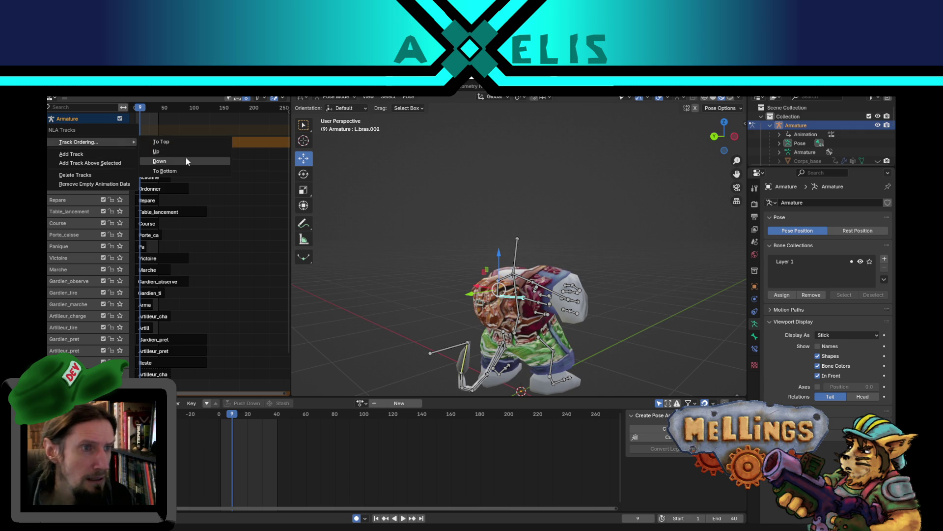
click(203, 161)
key(ctrl+s)
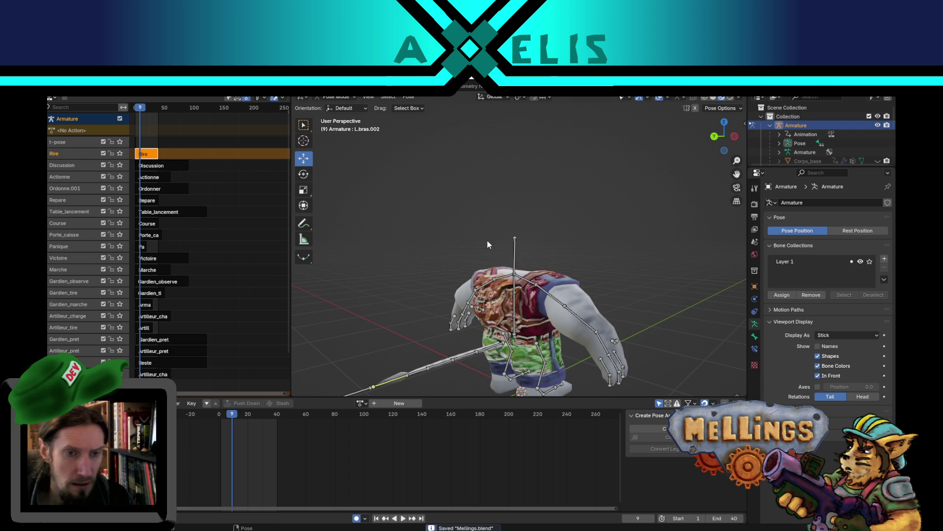
key(ctrl+Page_Up)
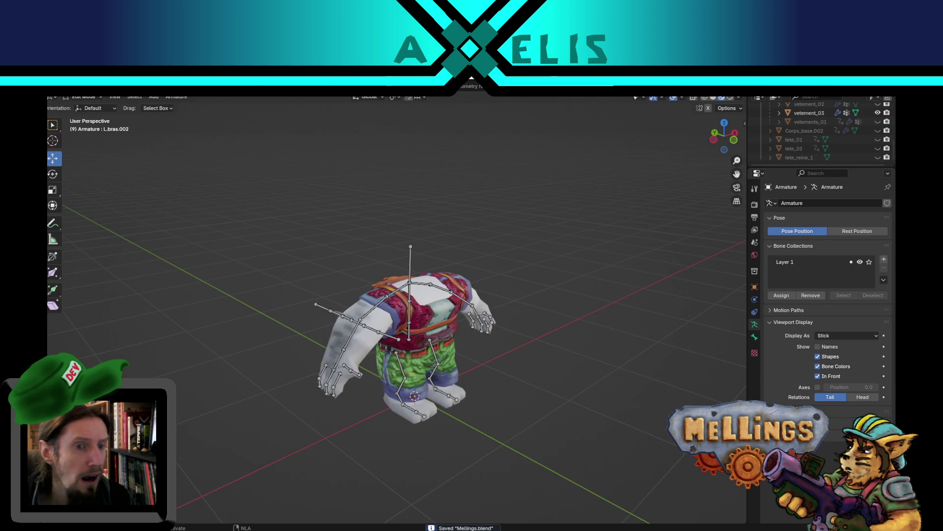
Select the whole character with its armature and export it over Corps/Mellings_corps_03.fbx
mouse_move(237, 205)
mouse_down()
mouse_move(255, 250)
mouse_move(599, 435)
mouse_up()
key(Tab)
key(ctrl+shift+e)
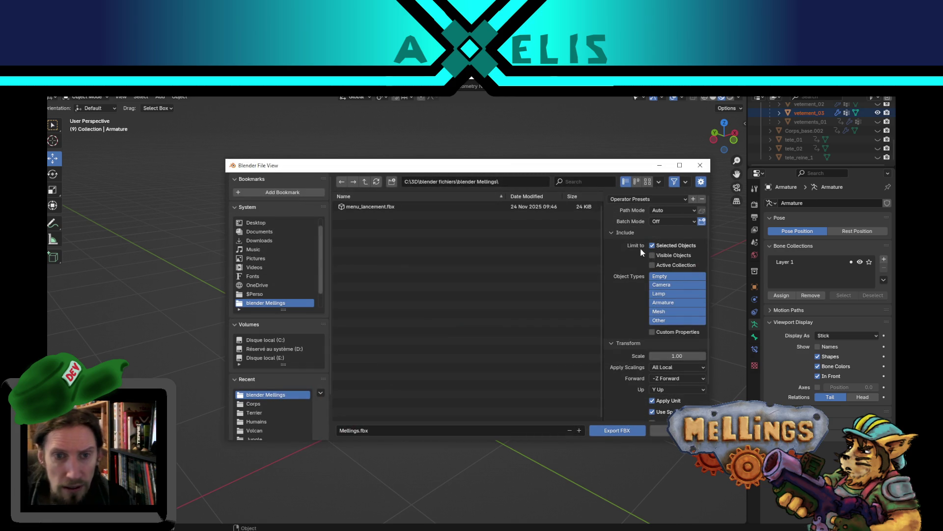
click(267, 402)
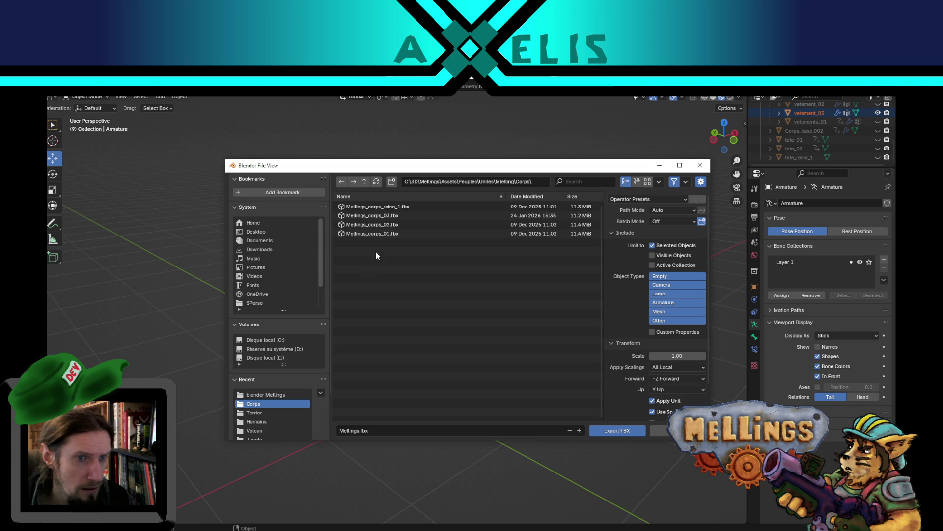
double_click(378, 216)
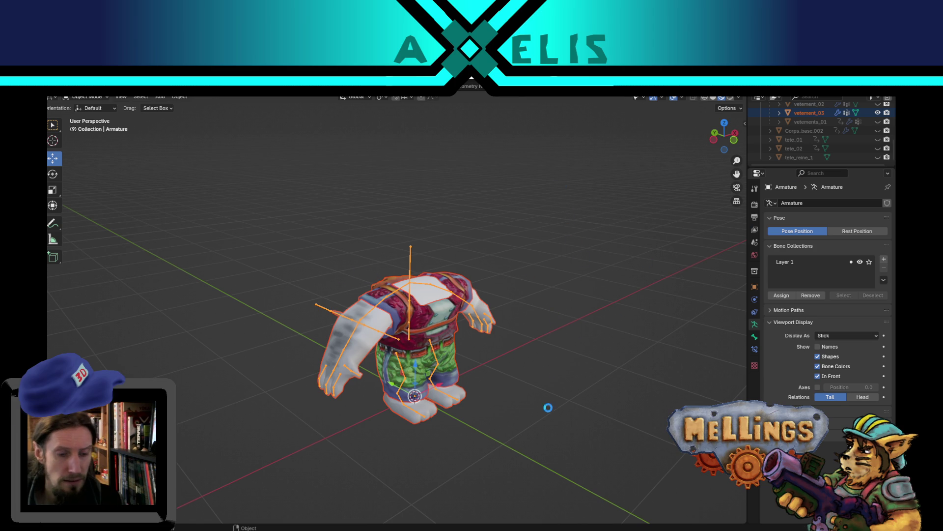
Hide Corps_base_03 and vetement_03, show Corps_base_02 and vetement_02, and select vetement_02
scroll(559, 378, up, 5)
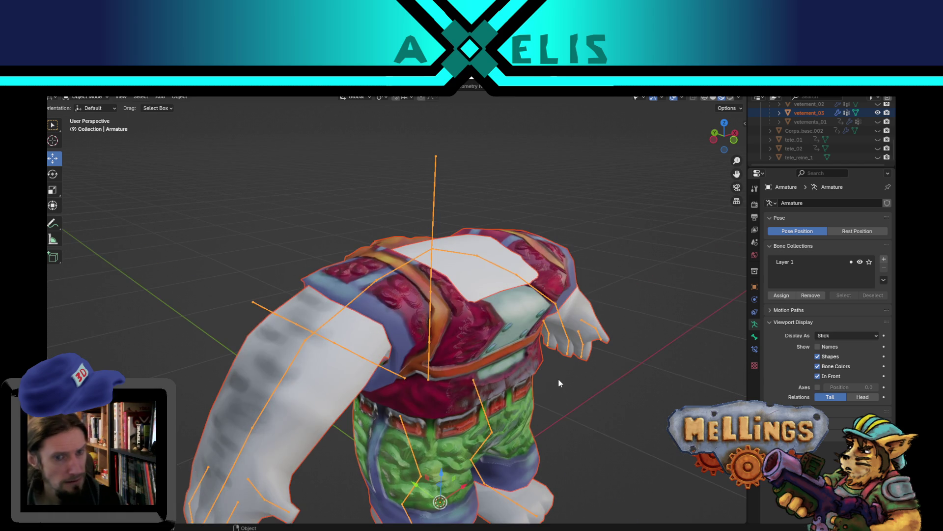
scroll(558, 378, down, 3)
scroll(776, 128, up, 3)
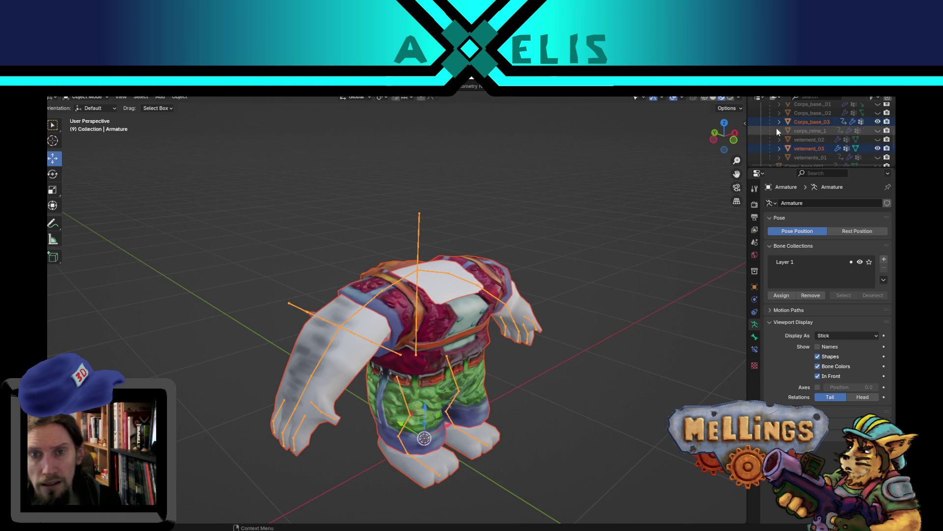
click(878, 121)
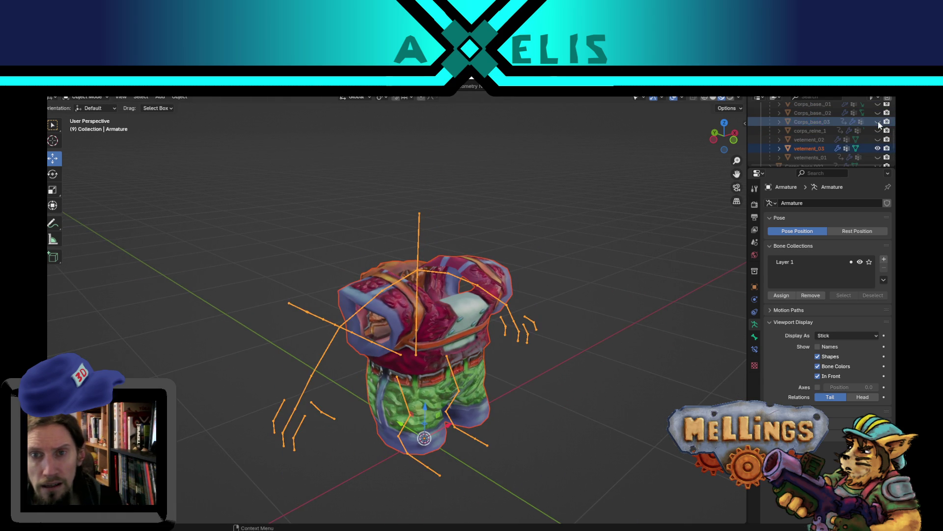
click(878, 149)
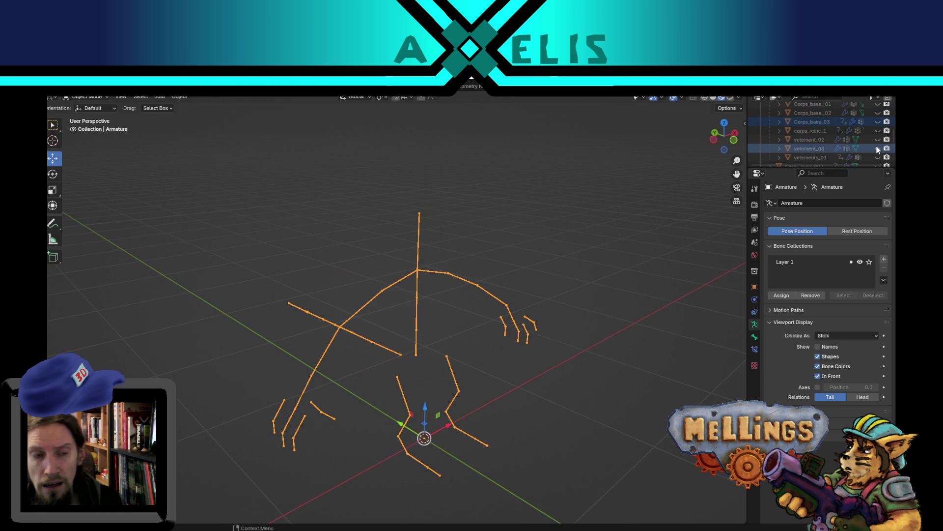
click(878, 140)
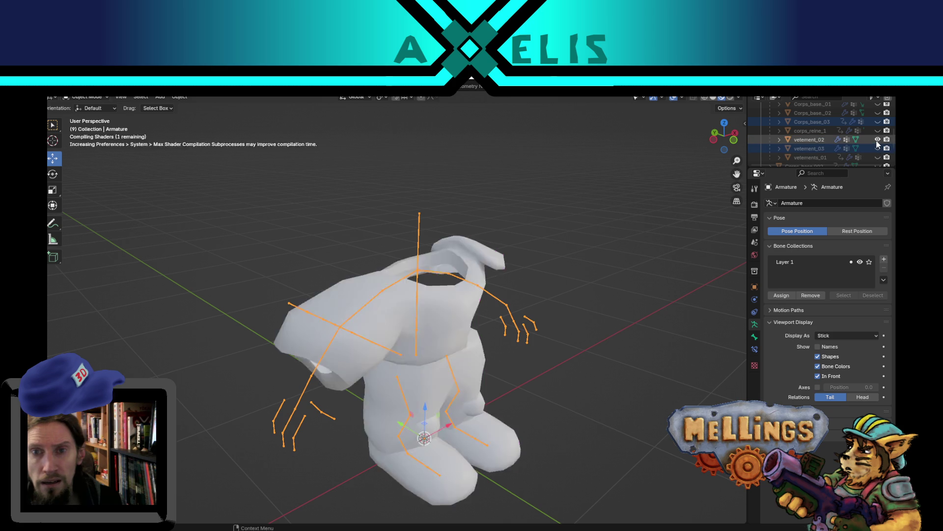
scroll(869, 143, up, 2)
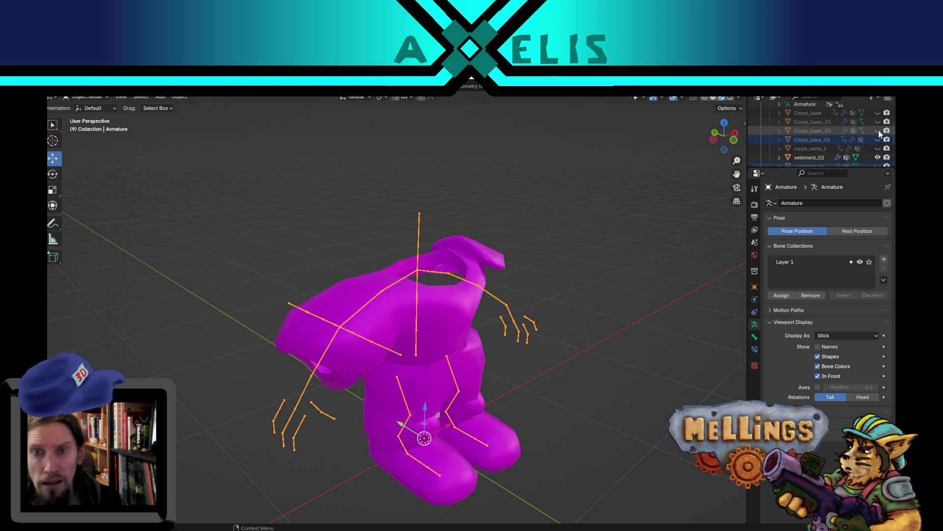
click(878, 131)
click(328, 300)
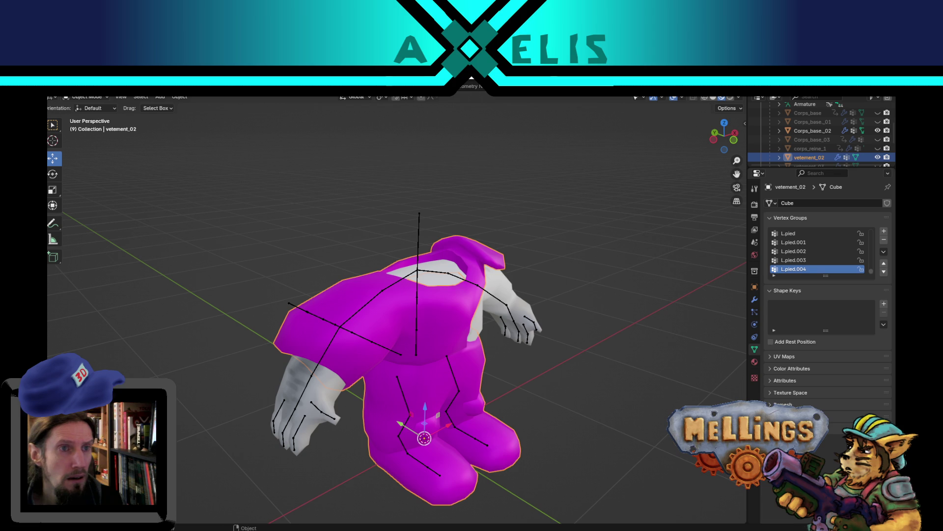
key(ctrl+Page_Down)
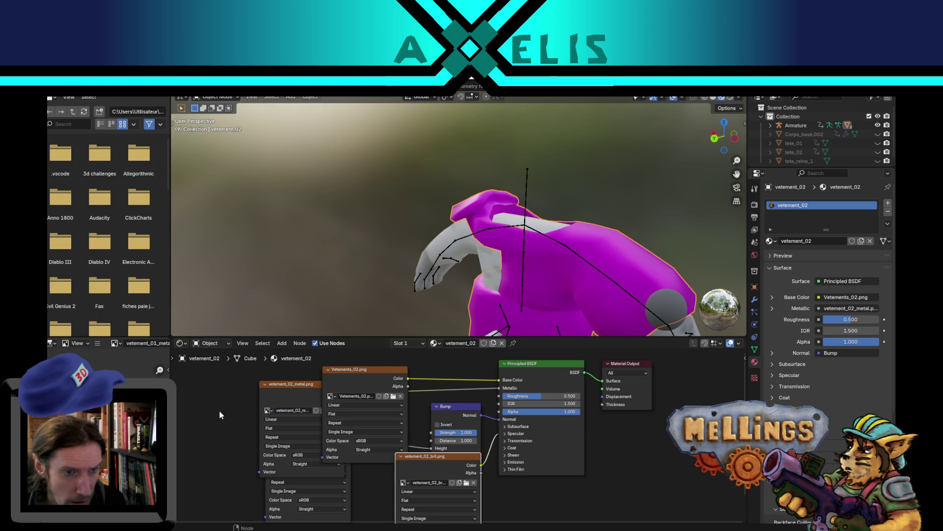
Relink the base colour node to Vetements_02.png and the metal node to vetement_02_metal.png from Corps
click(395, 397)
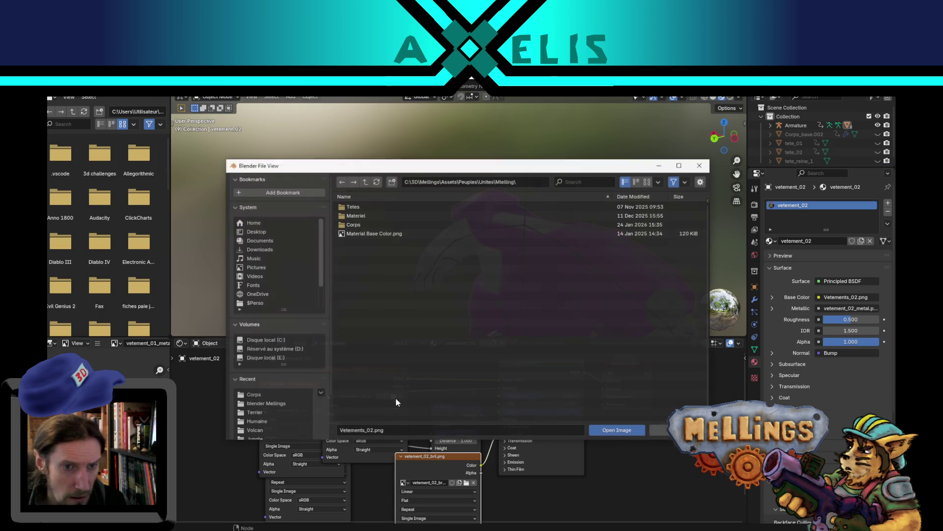
double_click(359, 224)
double_click(391, 207)
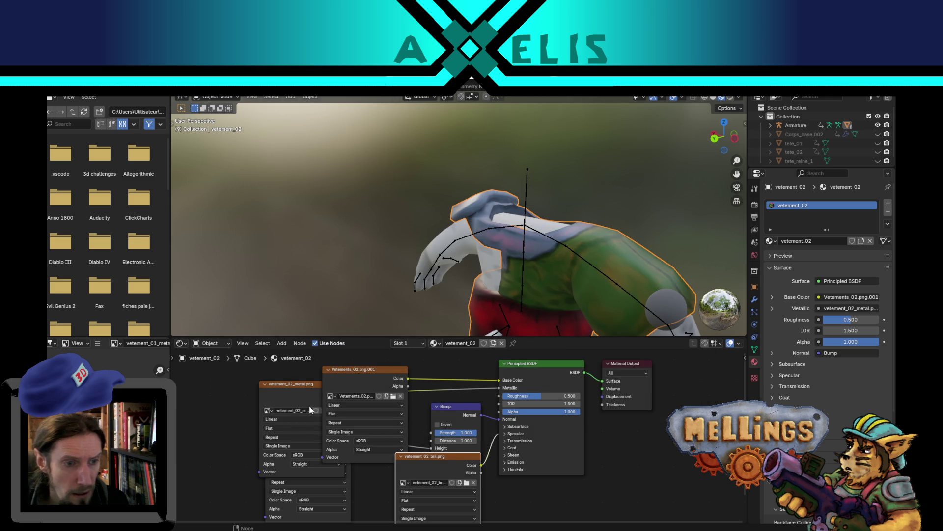
mouse_move(373, 370)
mouse_down()
mouse_move(405, 337)
mouse_move(426, 385)
mouse_up()
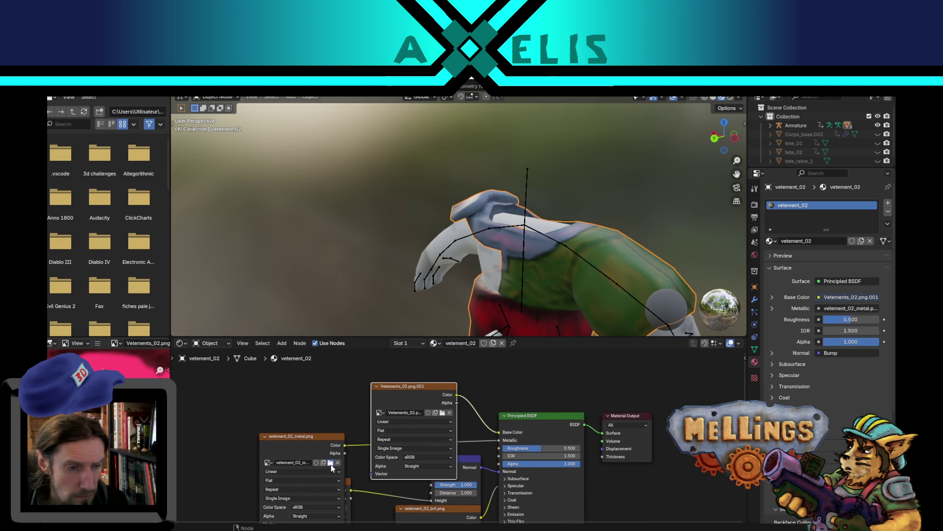
click(331, 464)
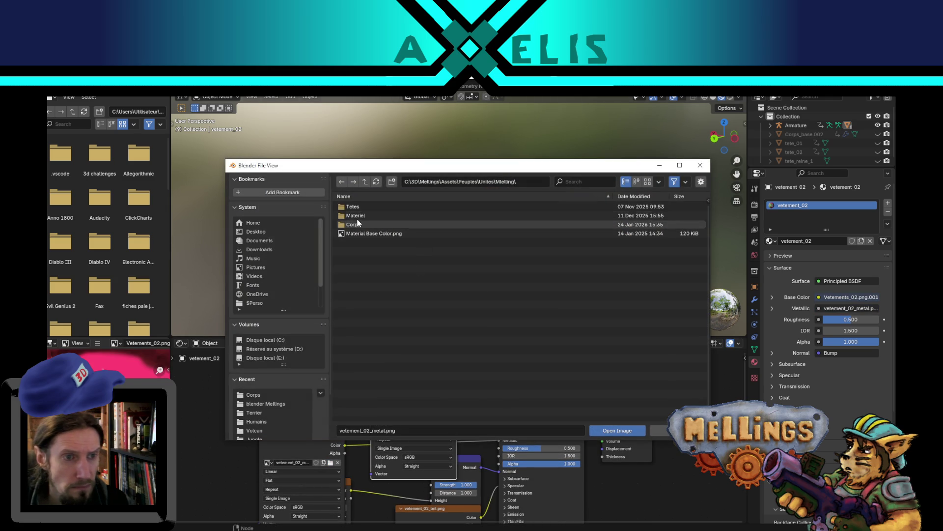
double_click(373, 222)
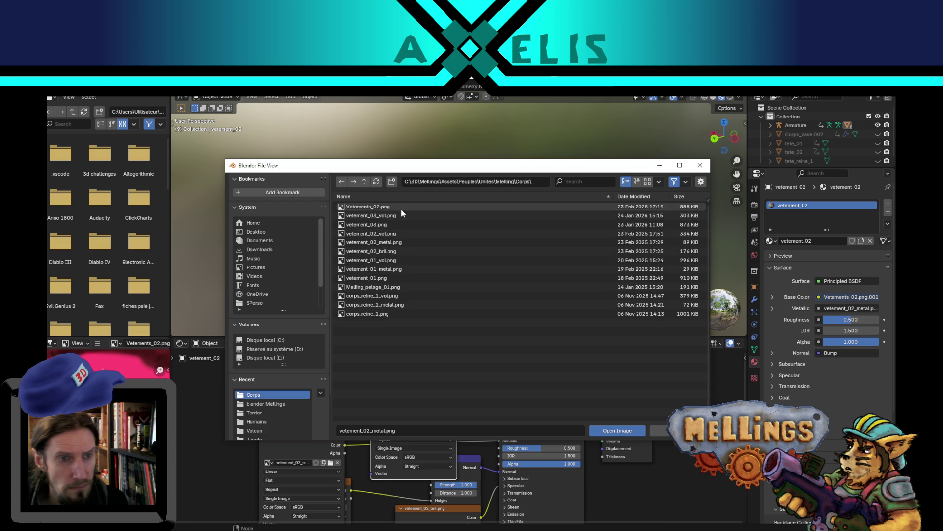
double_click(396, 243)
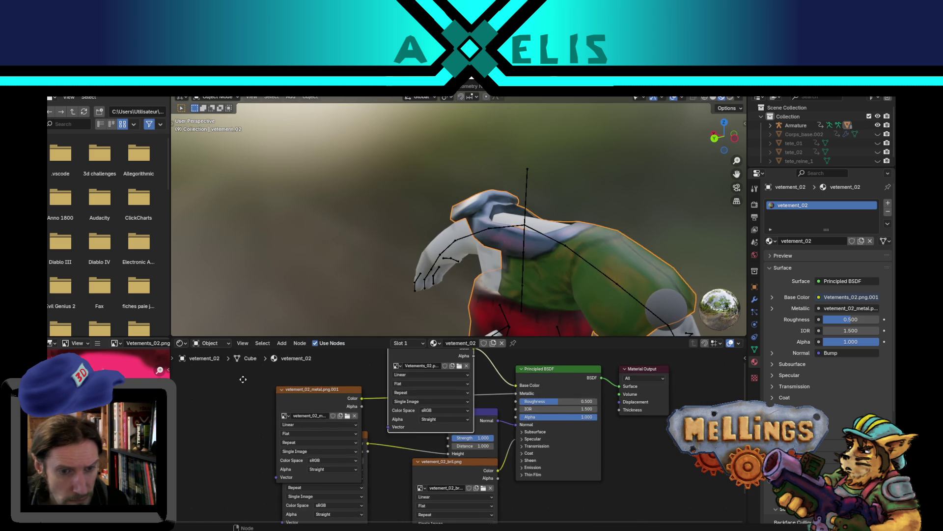
click(286, 374)
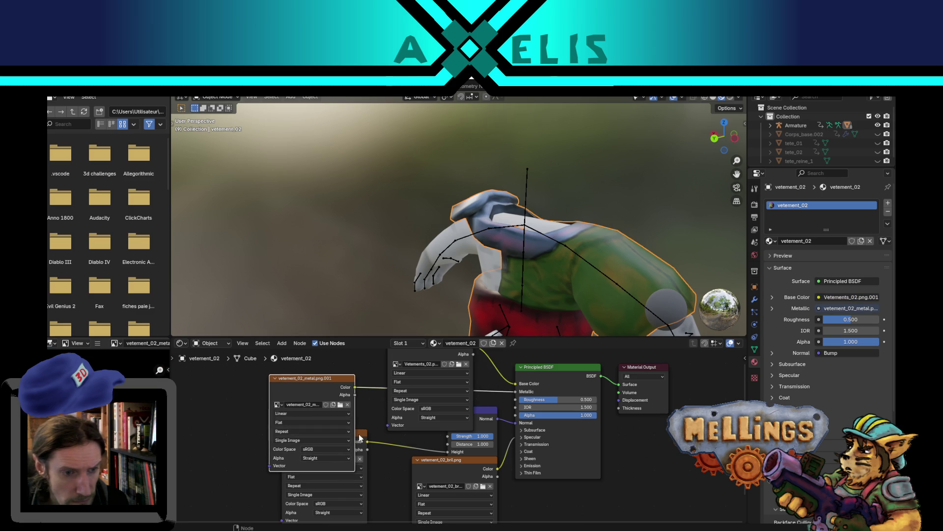
Load vetement_02_vol.png and vetement_02_bril.png from Corps into their image nodes
click(361, 438)
click(353, 458)
double_click(374, 222)
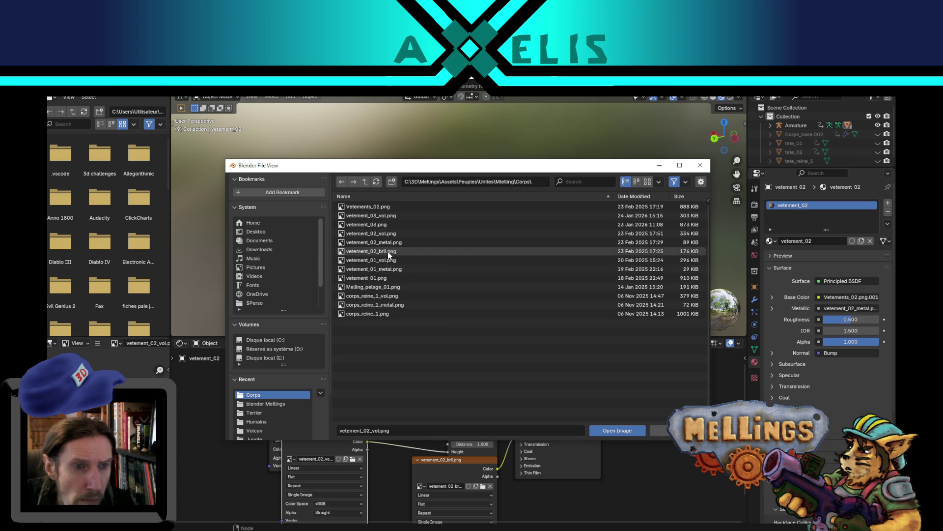
mouse_move(387, 251)
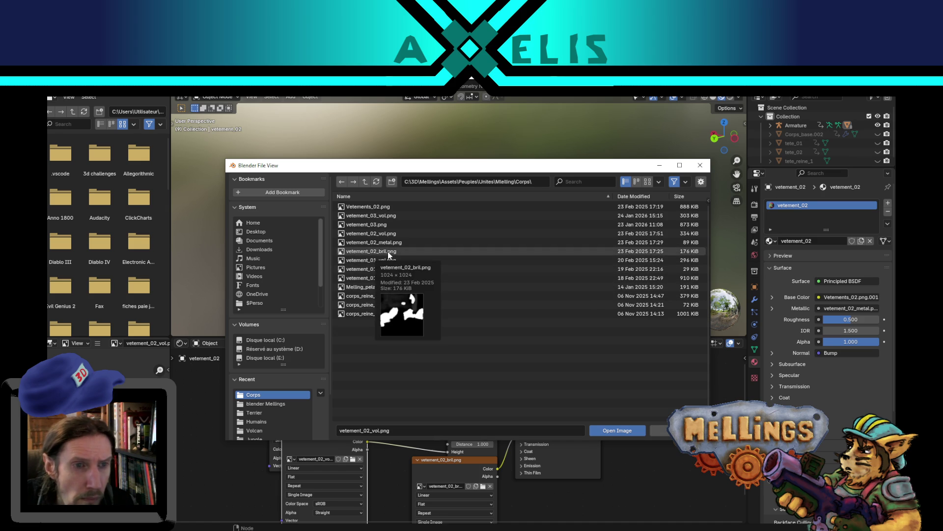
double_click(369, 232)
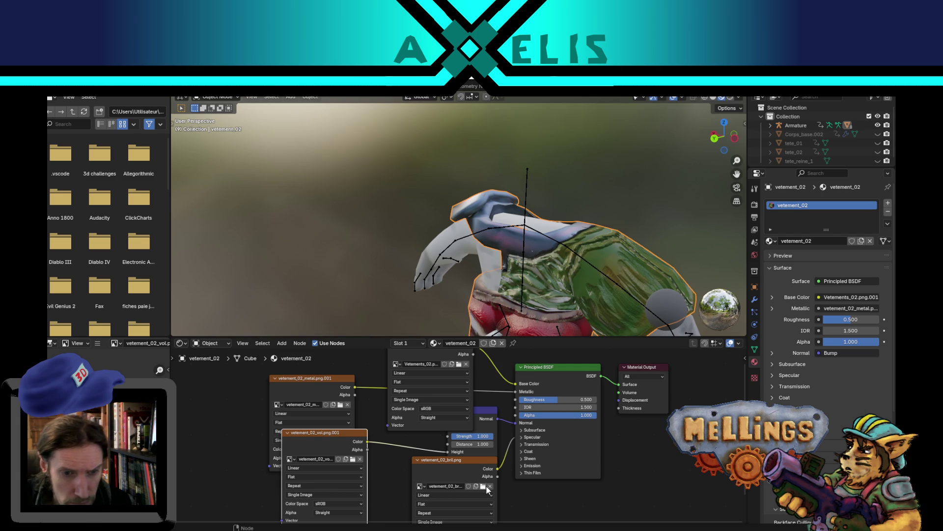
drag(472, 464, 438, 470)
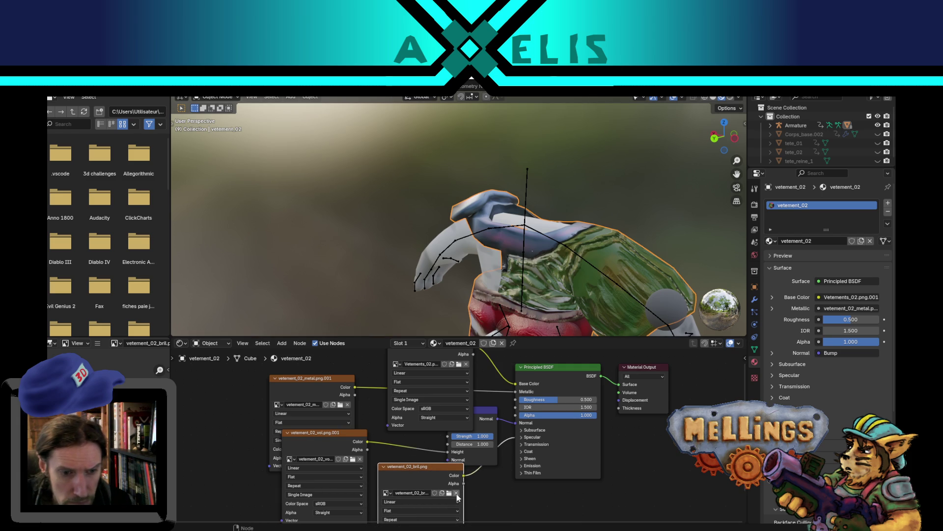
click(449, 493)
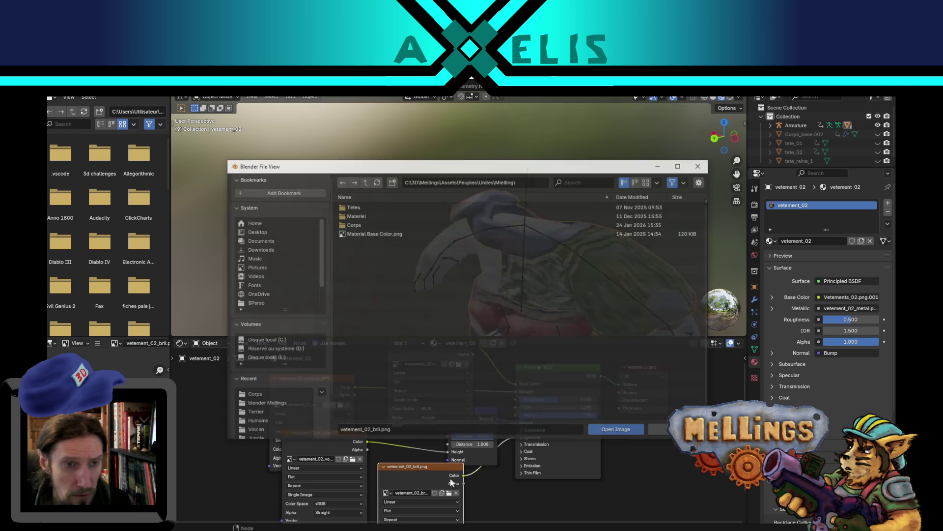
double_click(350, 223)
double_click(402, 251)
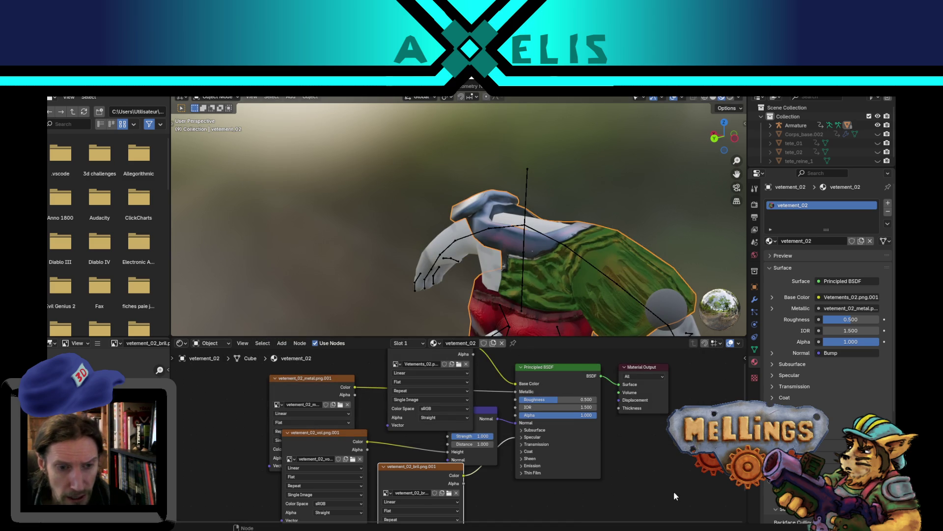
Save Mellings.blend and go back to the Layout workspace
scroll(670, 457, down, 1)
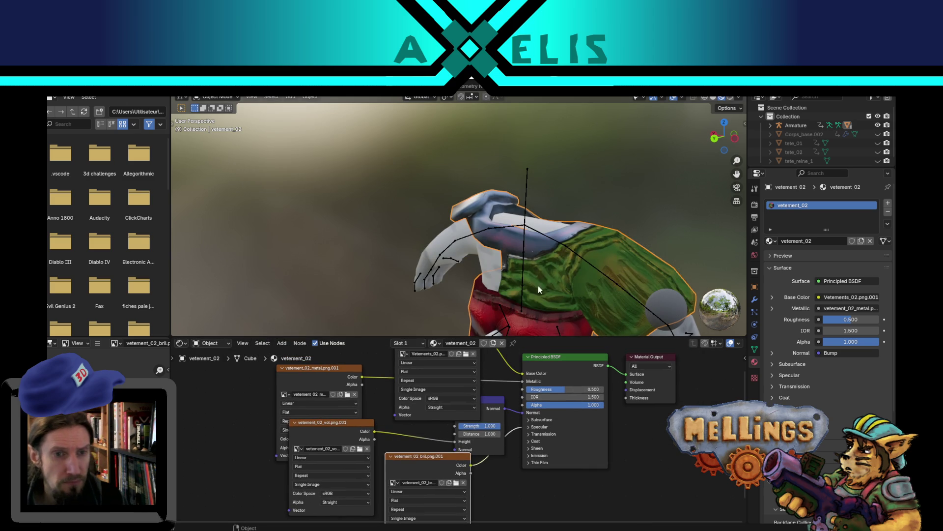
key(ctrl+s)
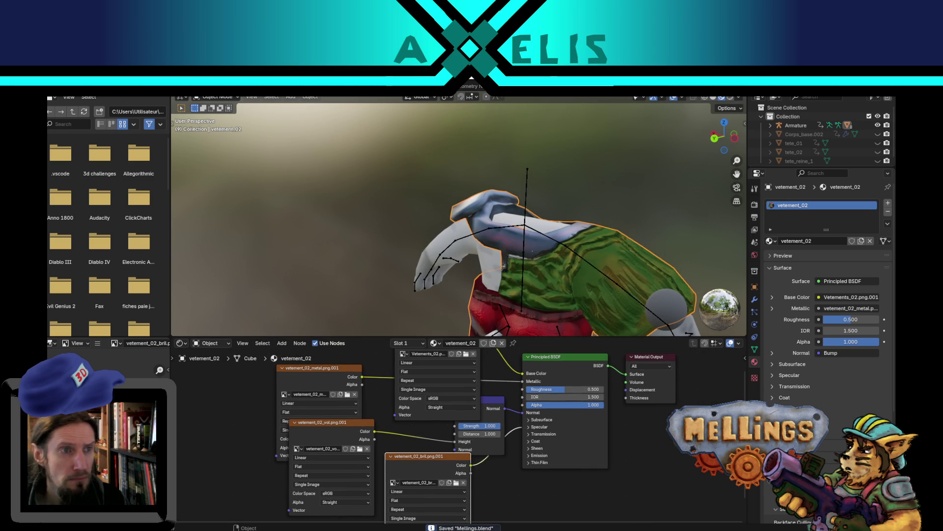
key(ctrl+Page_Up)
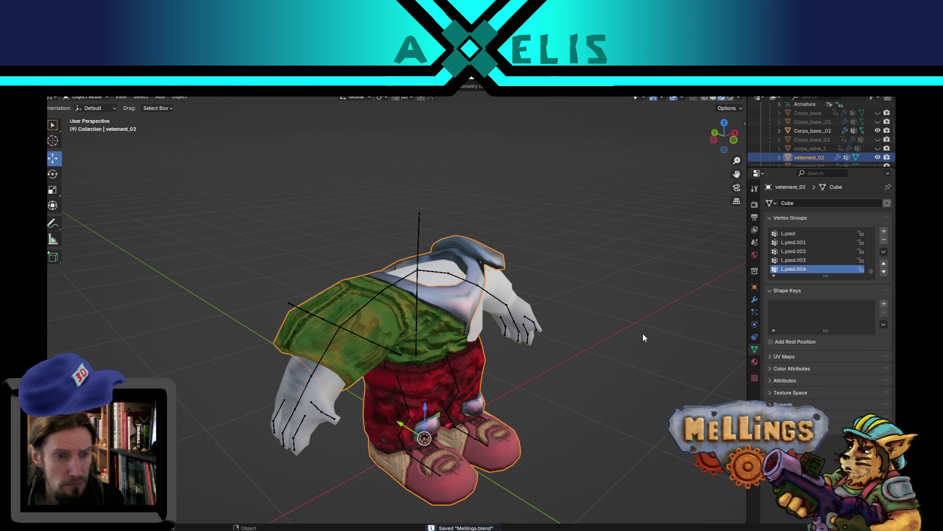
Export the whole character as FBX, overwriting Mellings_corps_02.fbx
drag(216, 211, 501, 493)
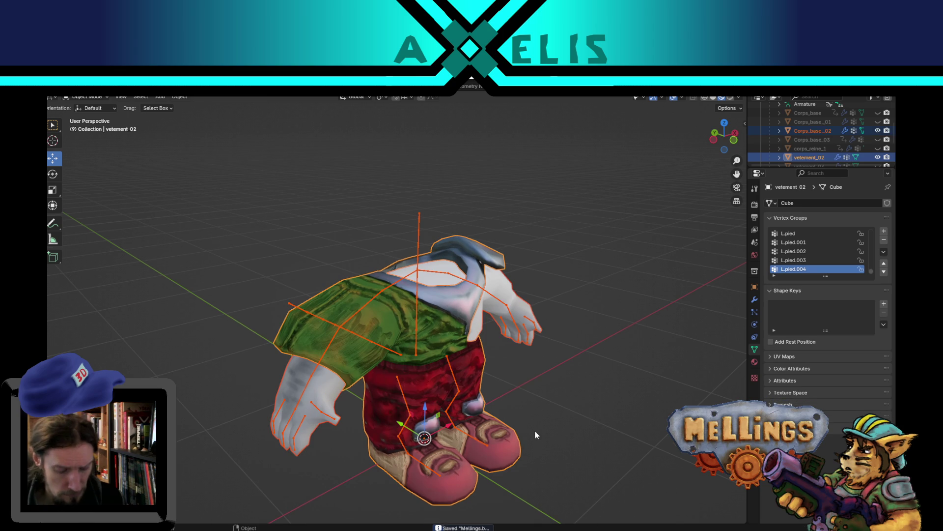
key(ctrl+shift+e)
double_click(359, 225)
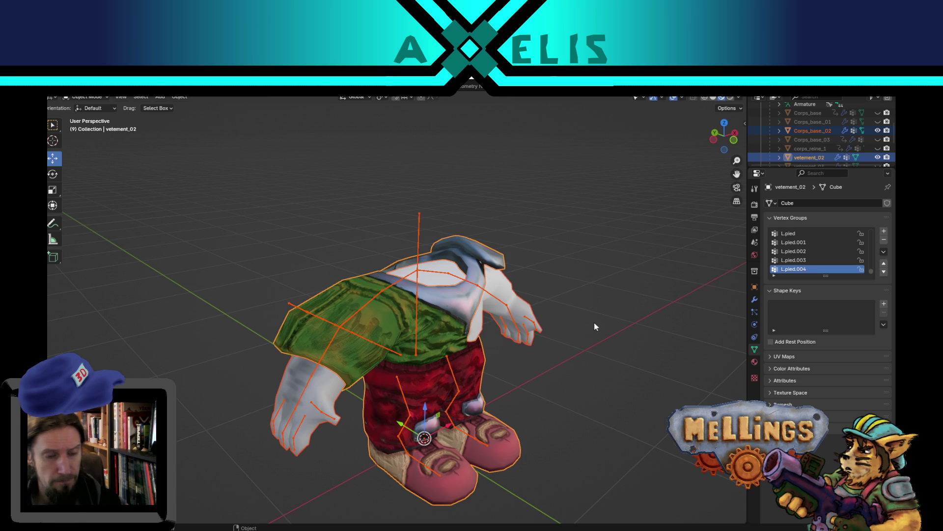
Hide vetement_02 and Corps_base_02, show Corps_base_01 and vetements_01, and select the vetements_01 clothing
click(877, 157)
click(878, 130)
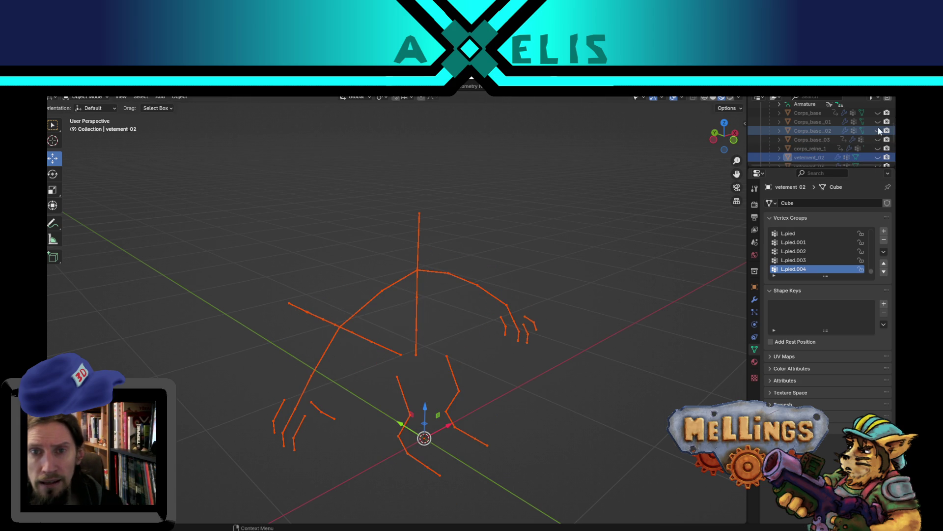
click(878, 121)
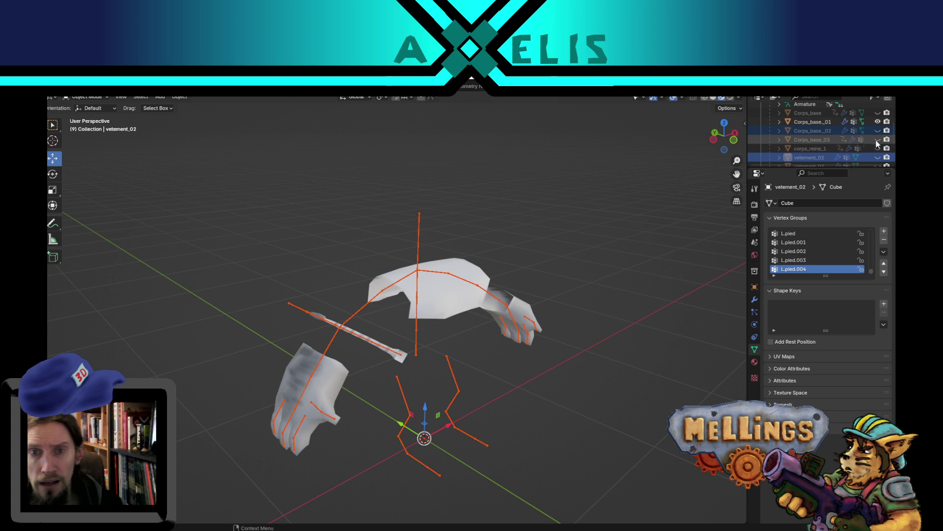
scroll(874, 147, down, 2)
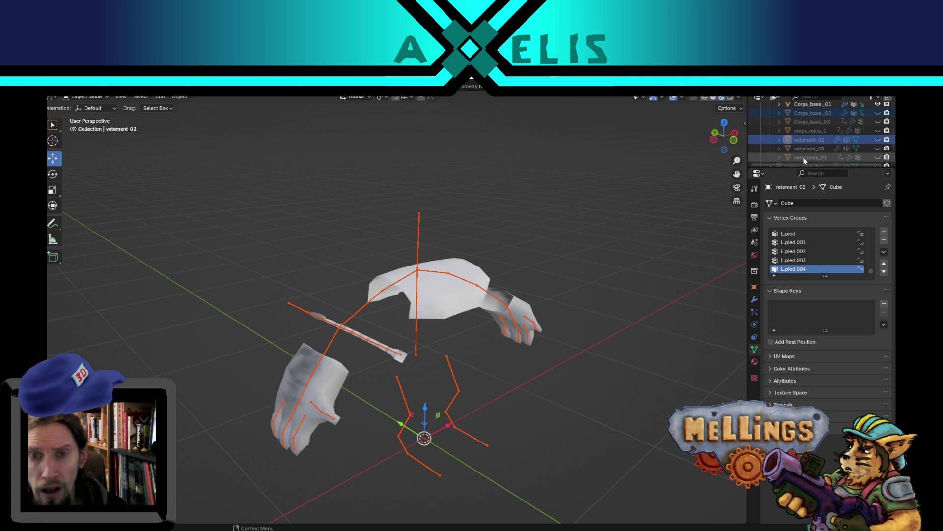
click(792, 140)
click(786, 158)
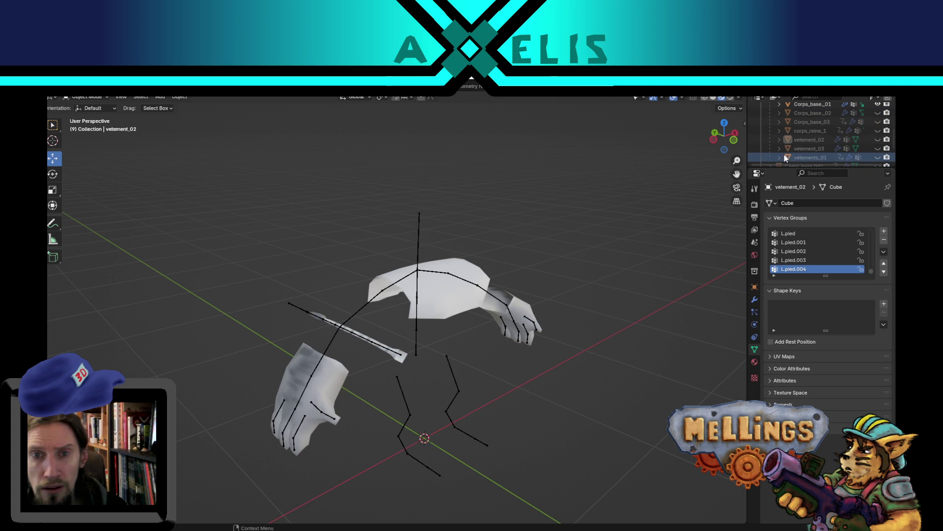
click(878, 157)
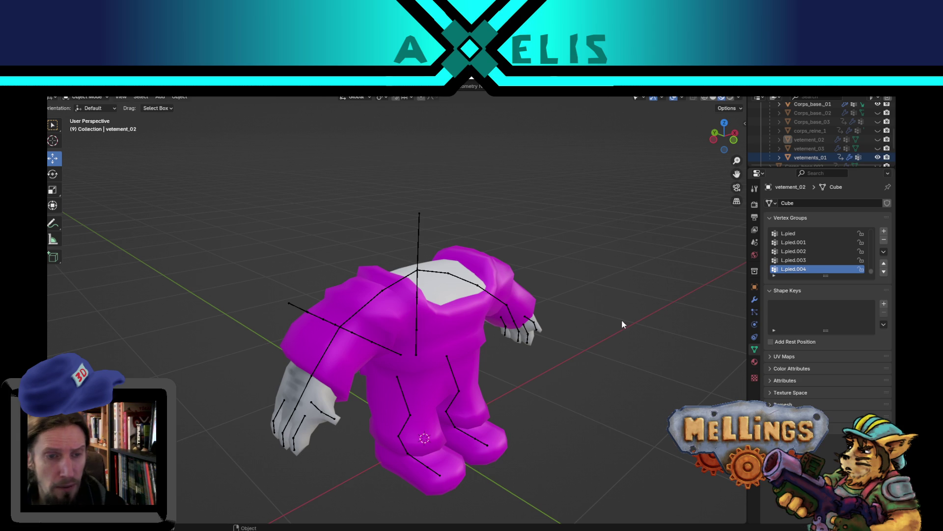
click(499, 271)
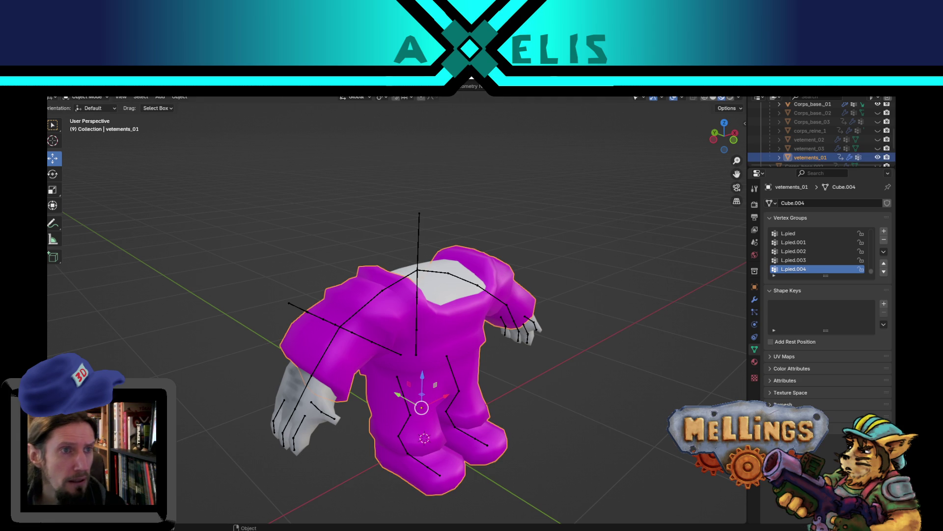
click(295, 89)
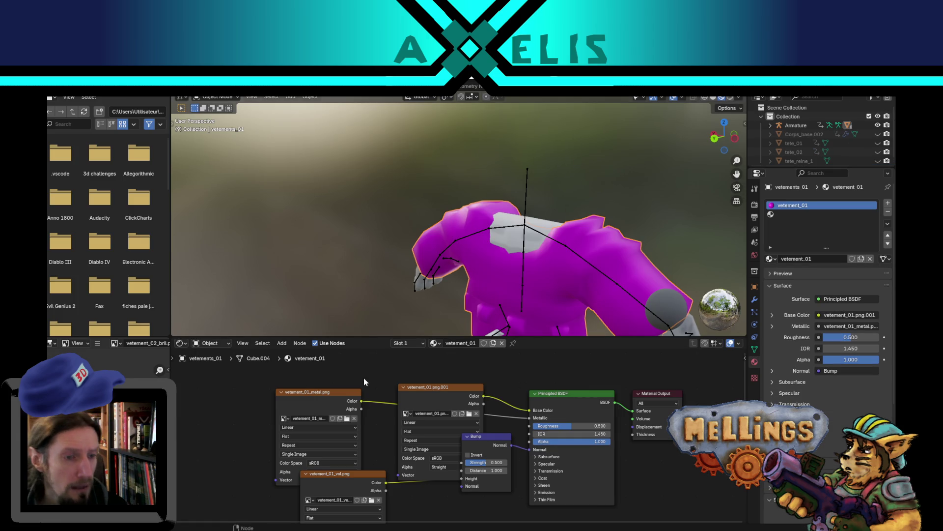
Load vetement_01.png as the base colour and vetement_01_metal.png into the metal node
click(469, 415)
click(349, 222)
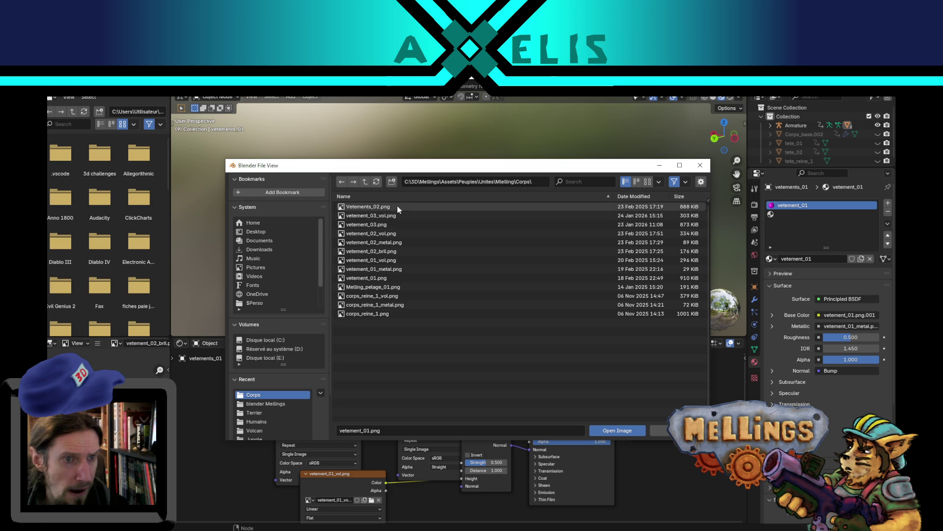
mouse_move(397, 261)
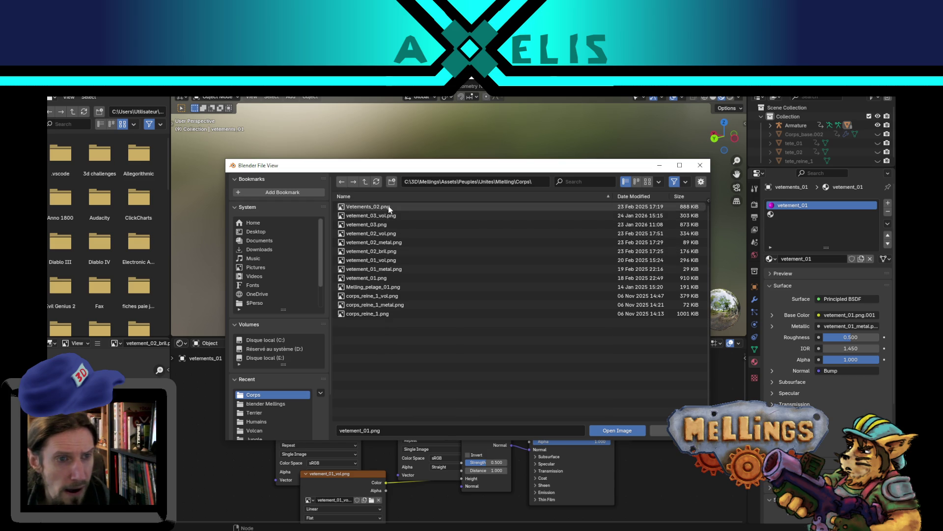
double_click(377, 278)
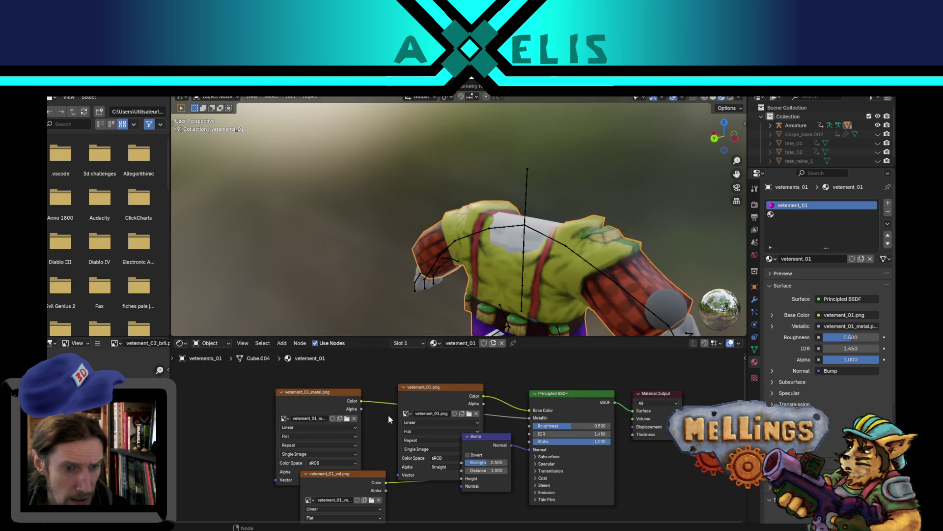
click(345, 419)
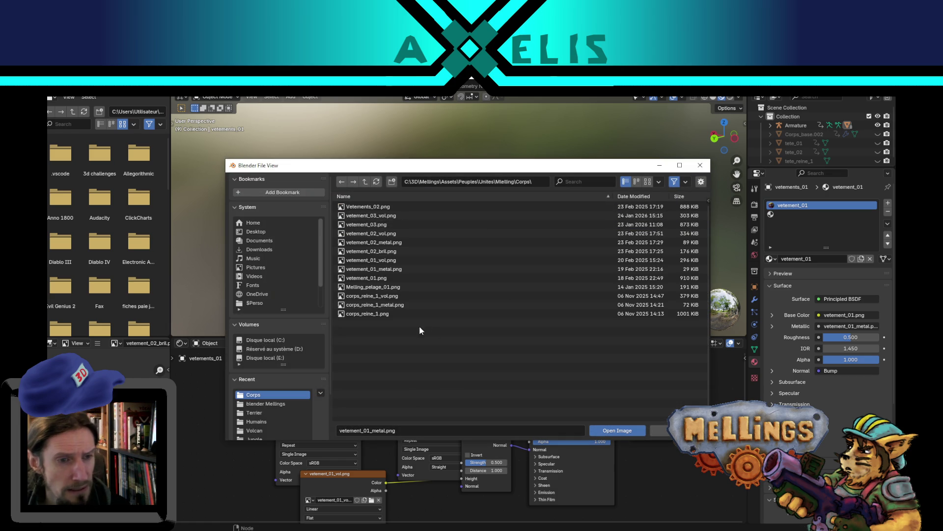
double_click(354, 269)
Load vetement_01_vol.png into the vol node and reposition the Bump node
mouse_move(374, 486)
mouse_down()
mouse_move(382, 488)
mouse_move(346, 494)
mouse_move(392, 479)
mouse_move(369, 484)
mouse_up()
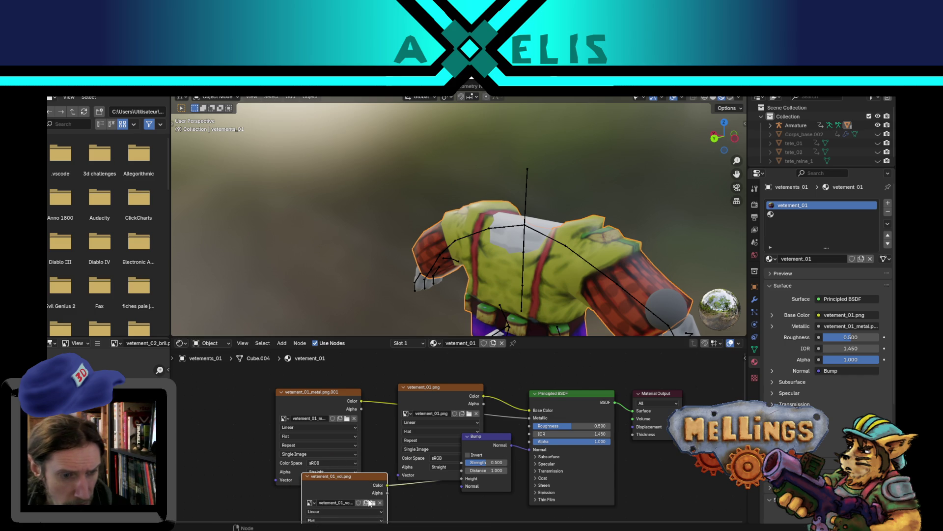
click(373, 503)
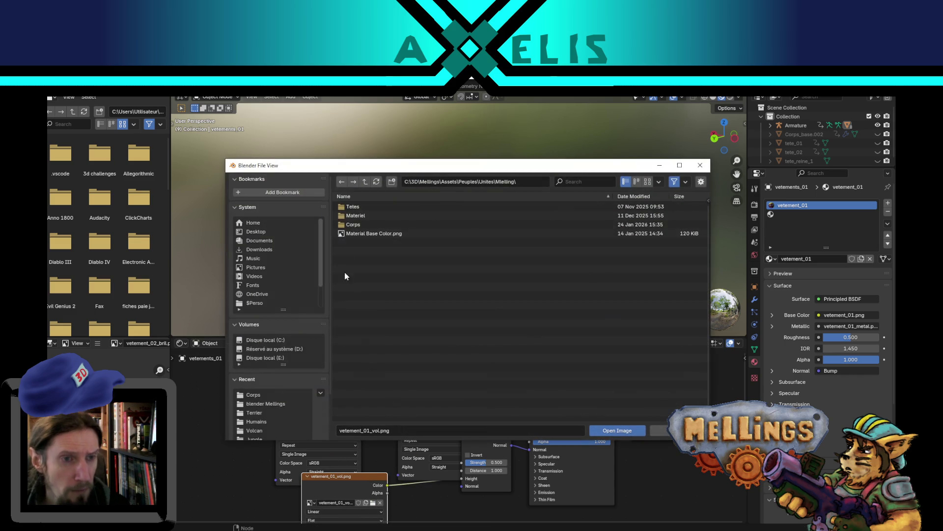
double_click(358, 224)
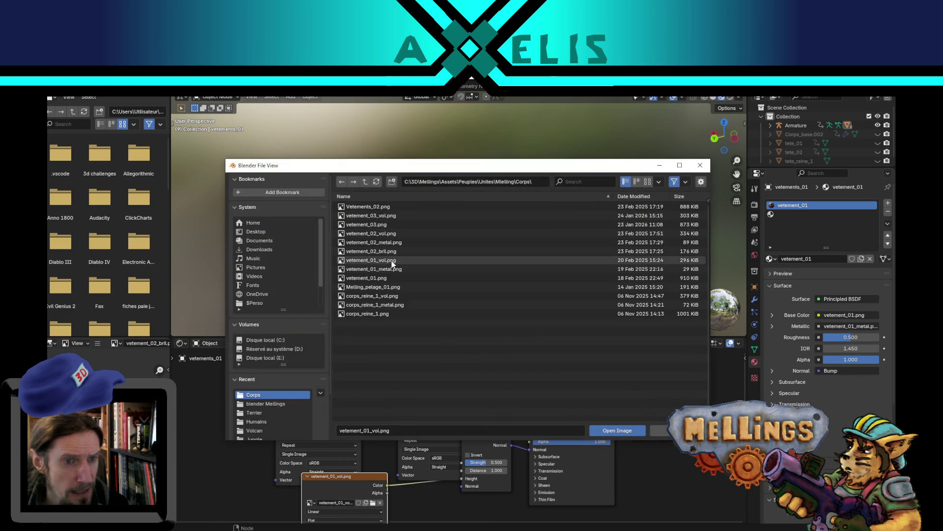
double_click(371, 260)
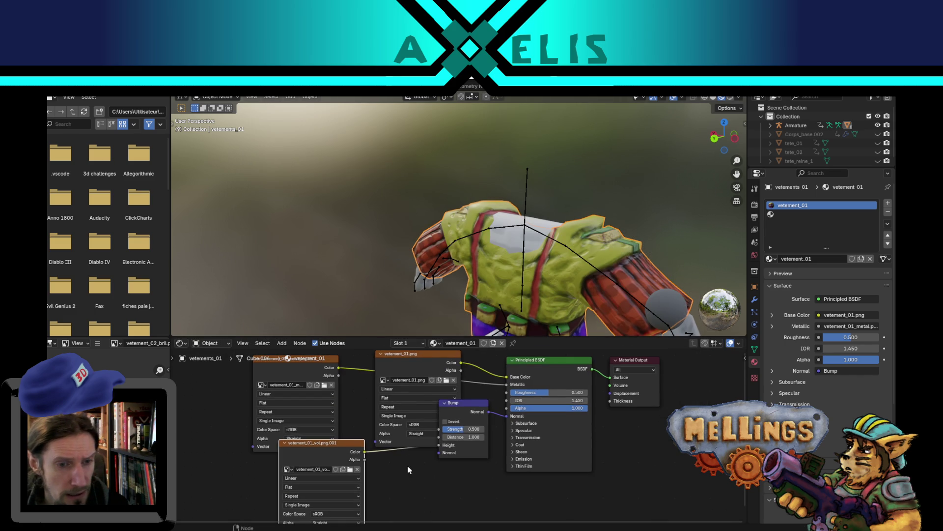
drag(460, 413, 458, 406)
key(g)
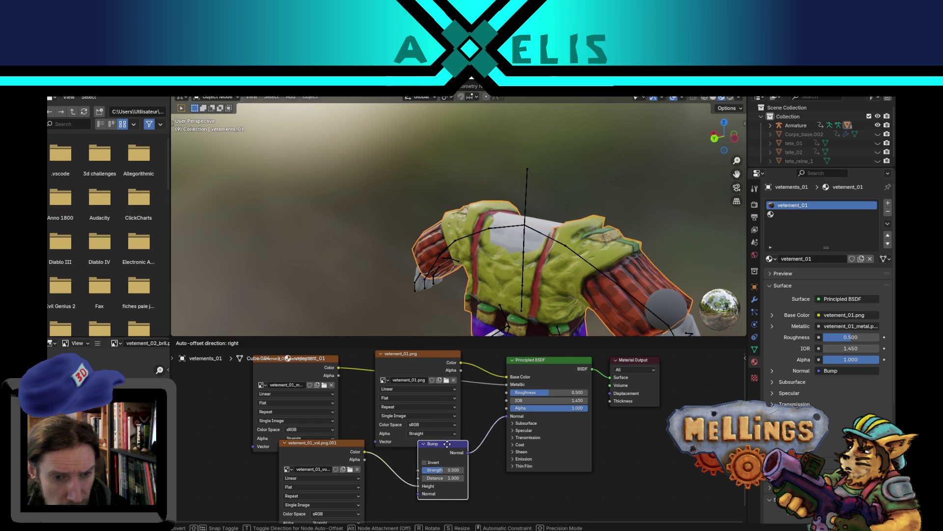
click(450, 441)
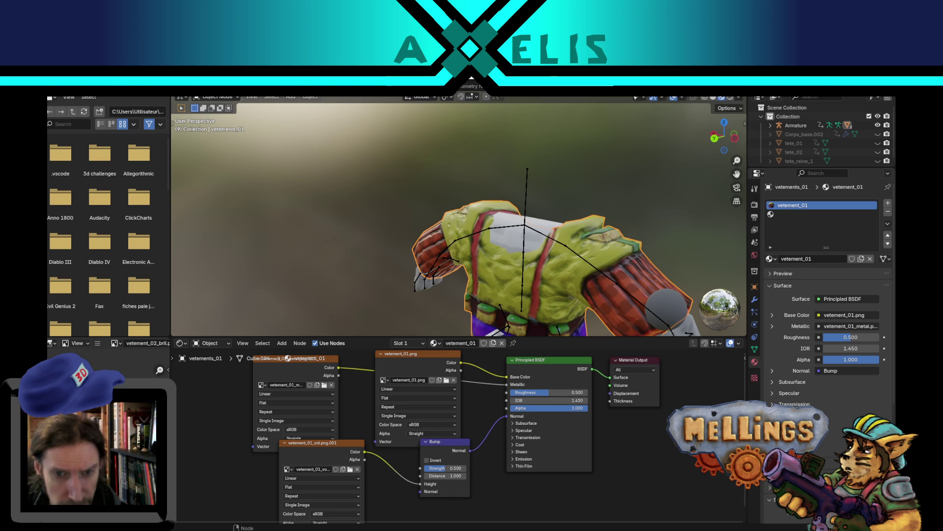
mouse_move(576, 264)
mouse_down()
mouse_move(538, 239)
mouse_move(475, 261)
mouse_move(460, 281)
mouse_move(476, 262)
mouse_move(499, 269)
mouse_up()
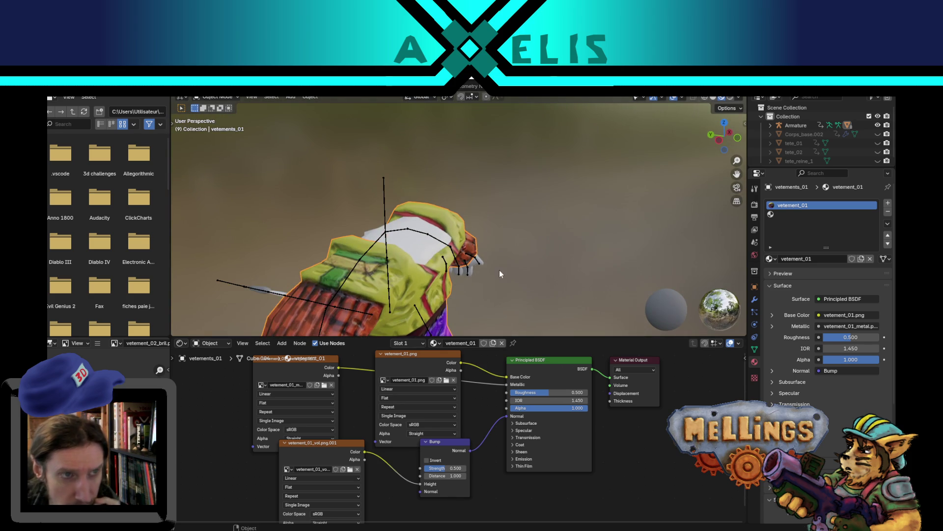
Export the character from Object Mode, overwriting Mellings_corps_01.fbx
click(201, 90)
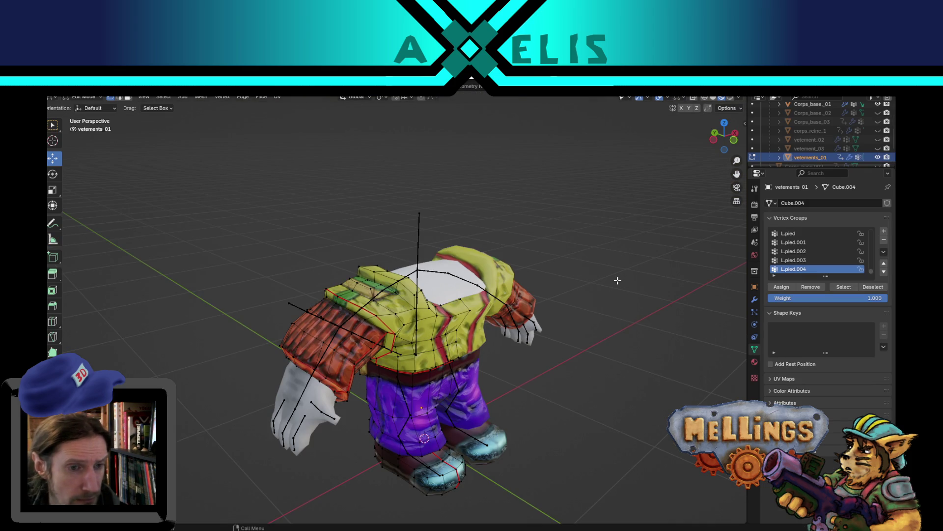
key(Tab)
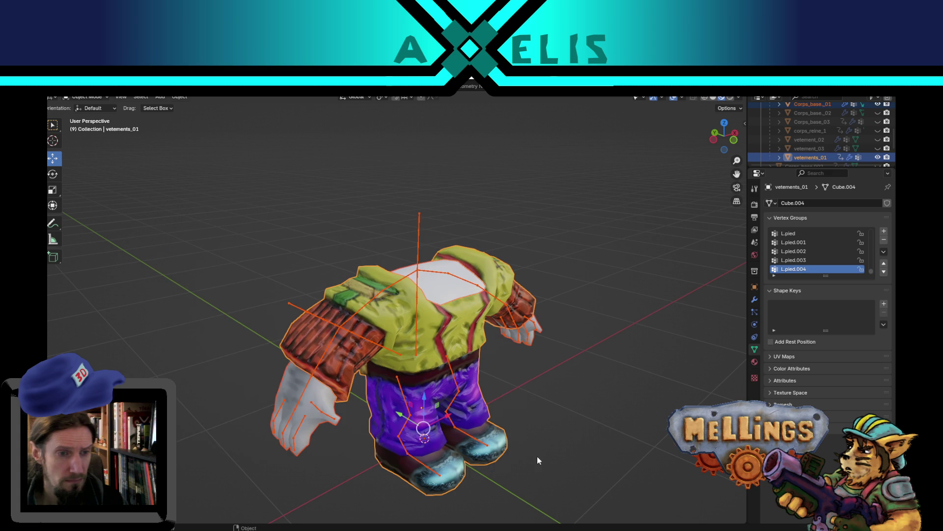
key(shift+r)
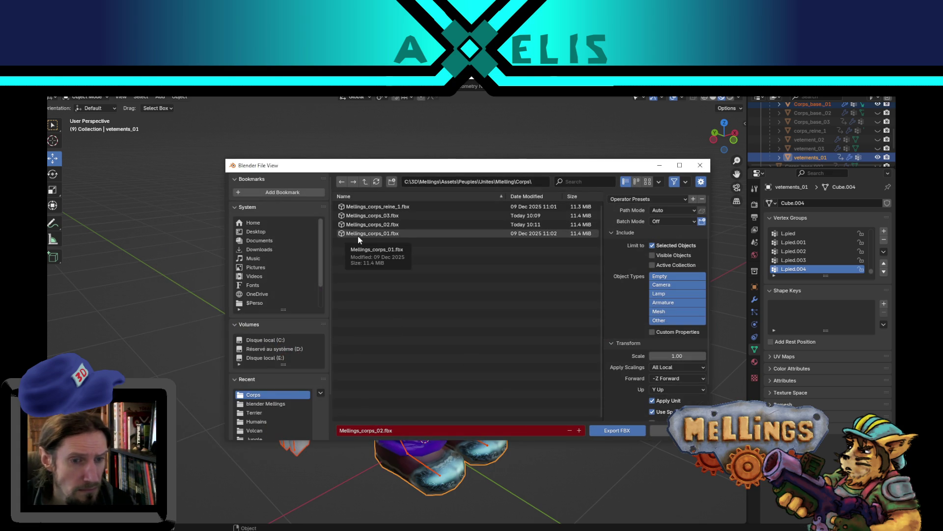
key(Return)
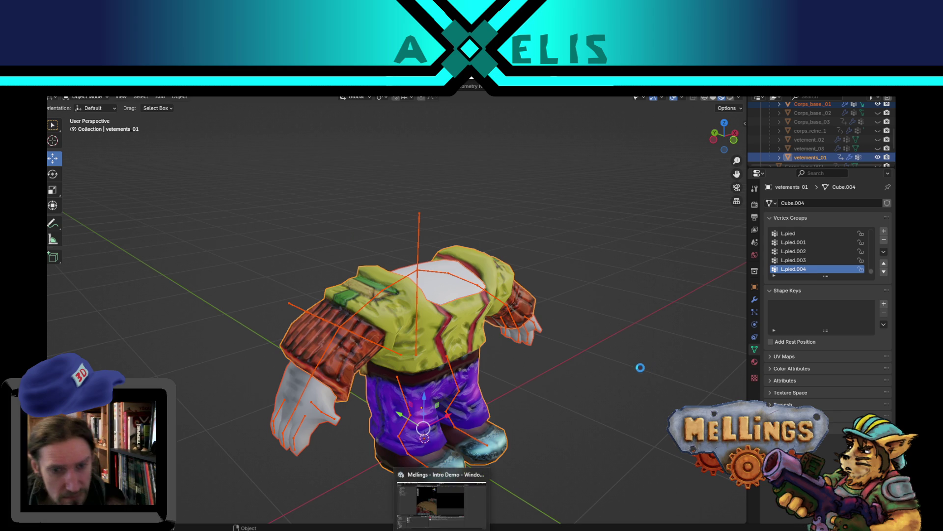
Deselect the clothing, save Mellings.blend and switch back to Unity
click(569, 357)
key(ctrl+s)
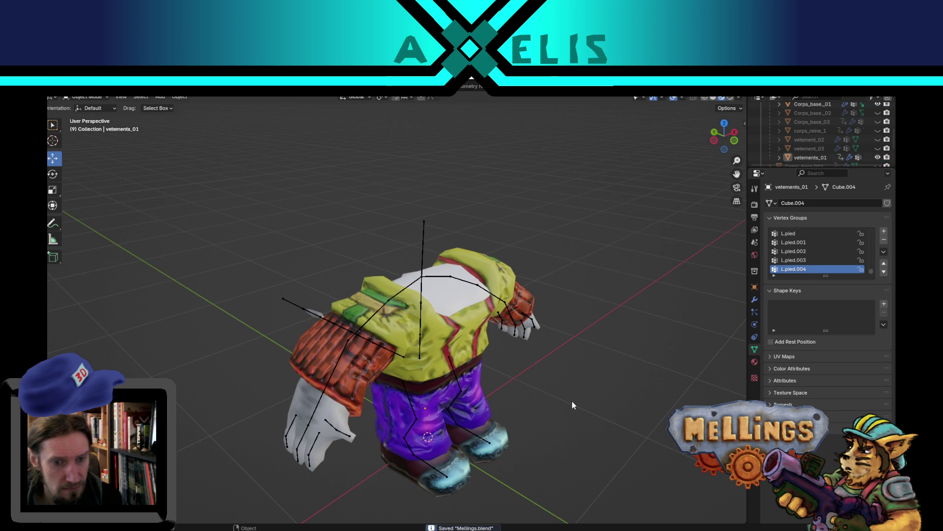
key(alt+Tab)
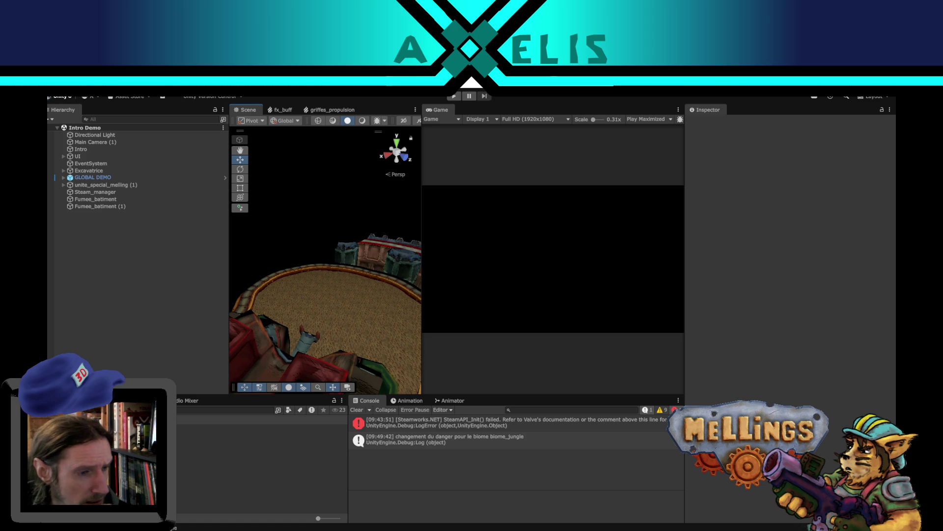
In the Terrier scene, add a third entry to Terrier's Corps_possibles list
double_click(182, 470)
click(96, 156)
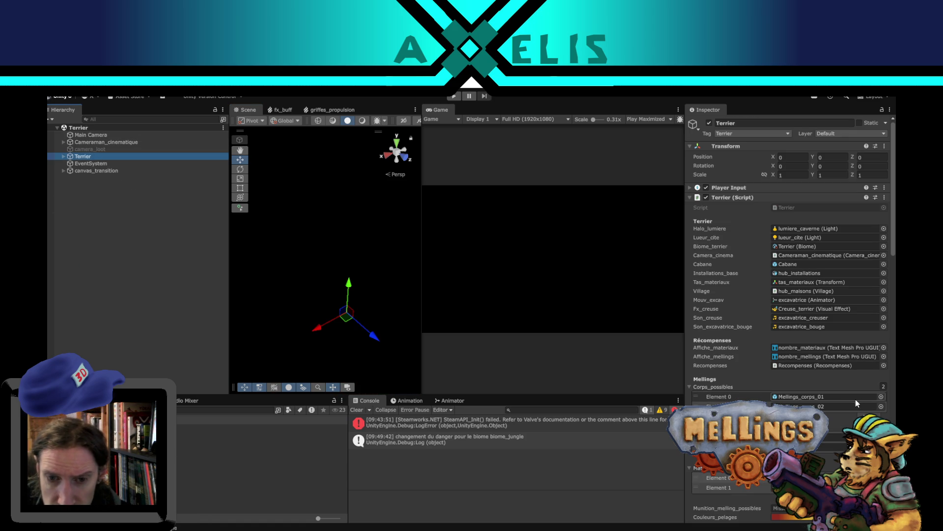
click(863, 414)
click(865, 407)
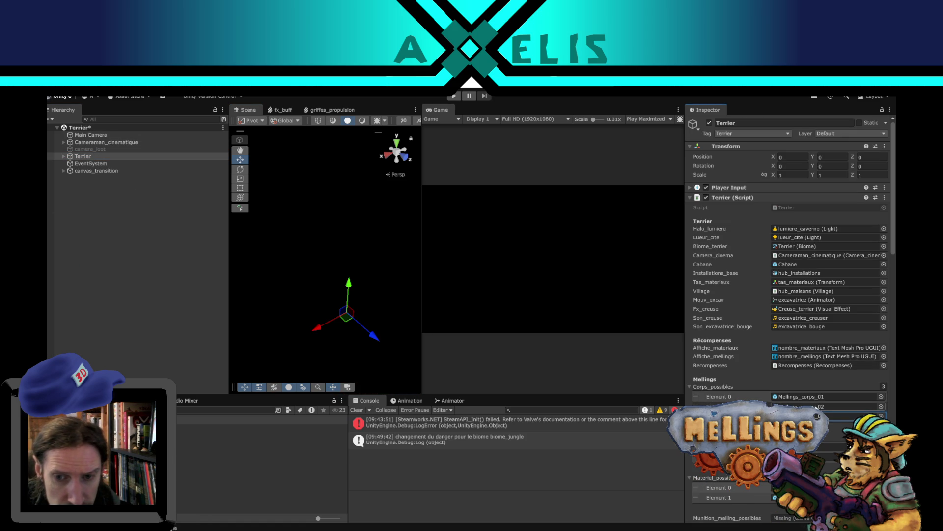
Duplicate the Mellings_corps_02 prefab and rename the copy Mellings_corps_03
click(263, 470)
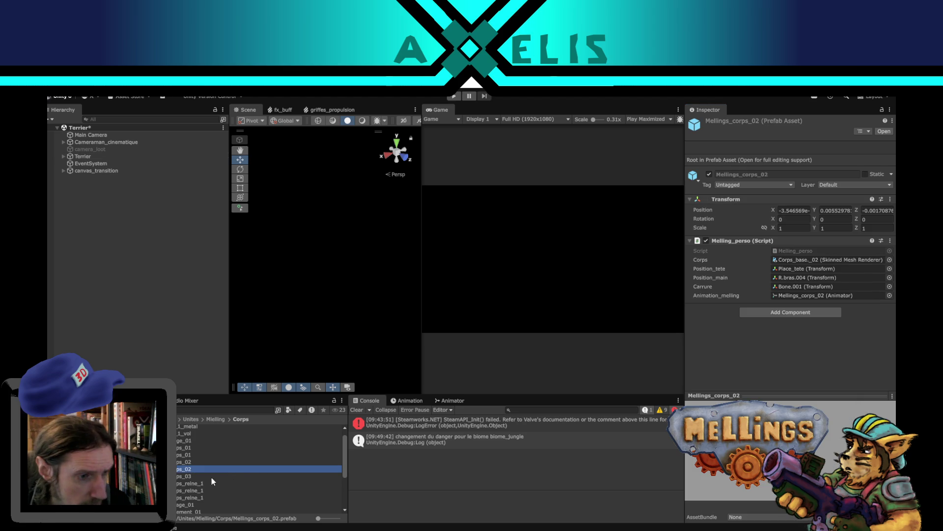
key(ctrl+d)
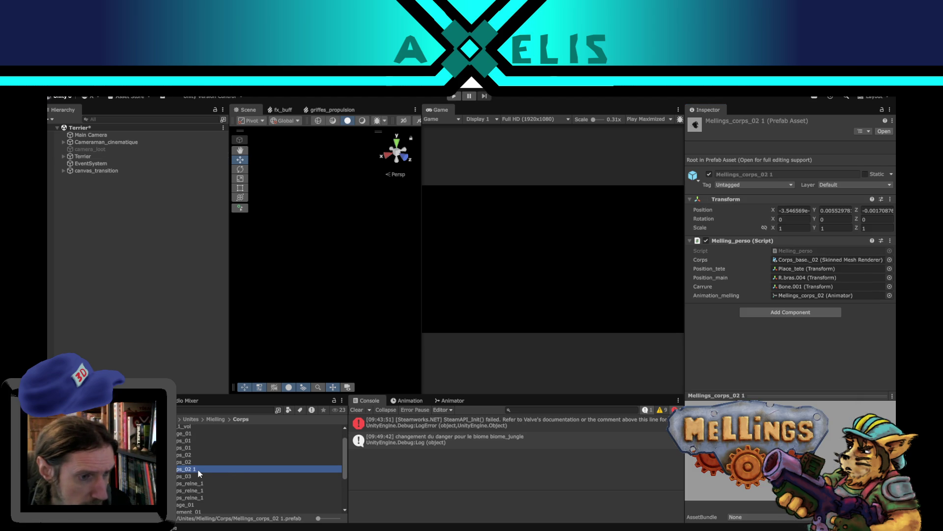
click(199, 469)
key(BackSpace)
key(BackSpace)
key(BackSpace)
text(3)
key(Return)
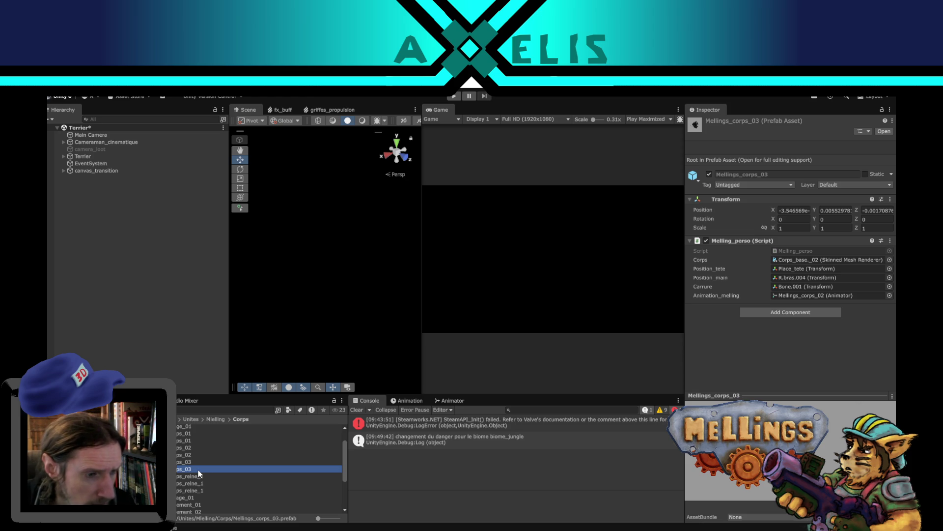
Add a new clip using the Rire take to Mellings_corps_03.fbx and apply the import settings
click(182, 463)
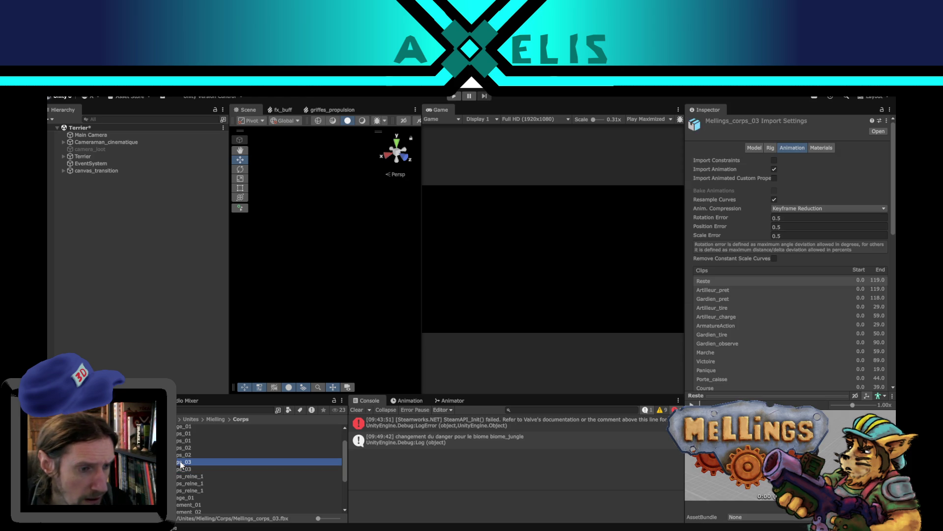
scroll(207, 473, down, 2)
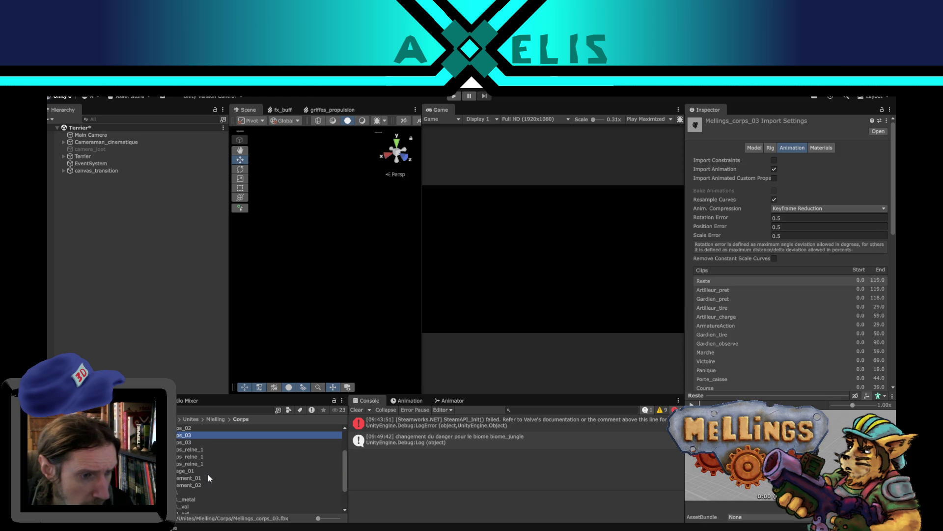
scroll(198, 479, up, 3)
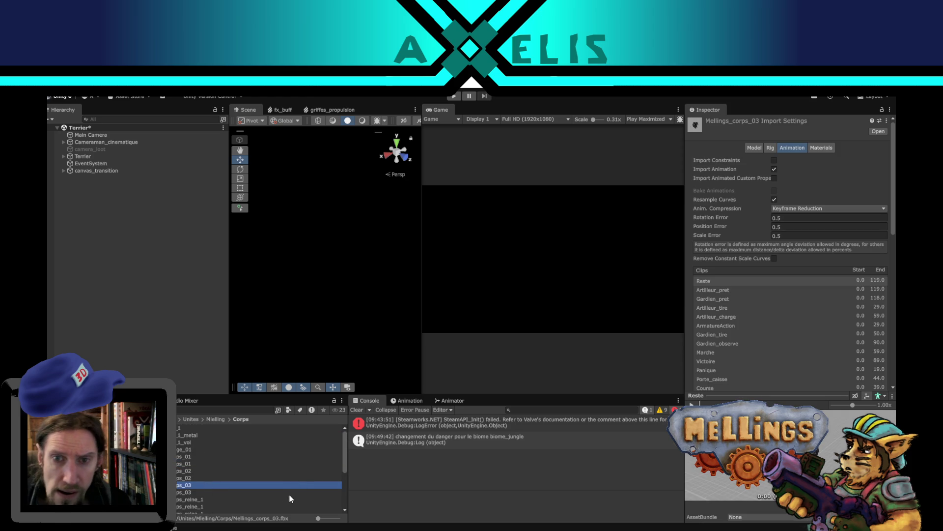
scroll(289, 495, down, 2)
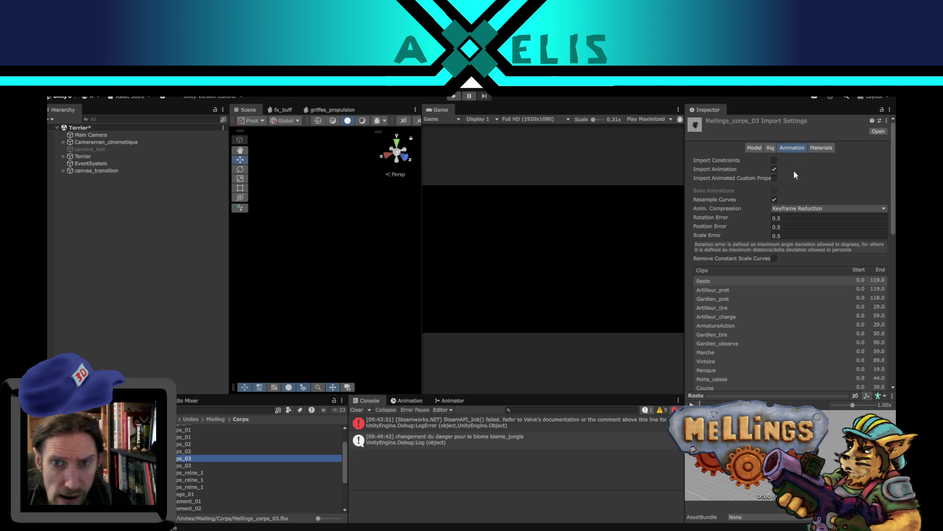
scroll(761, 311, down, 3)
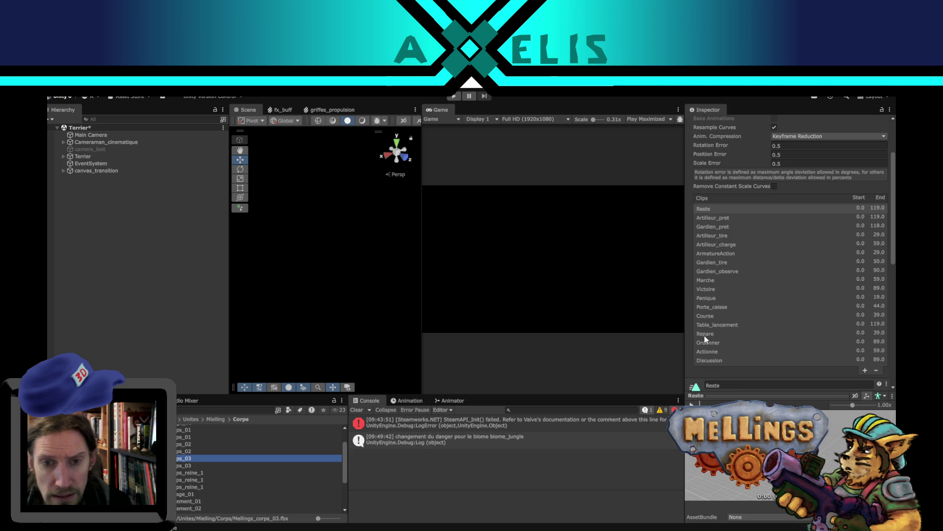
click(863, 370)
scroll(835, 378, down, 5)
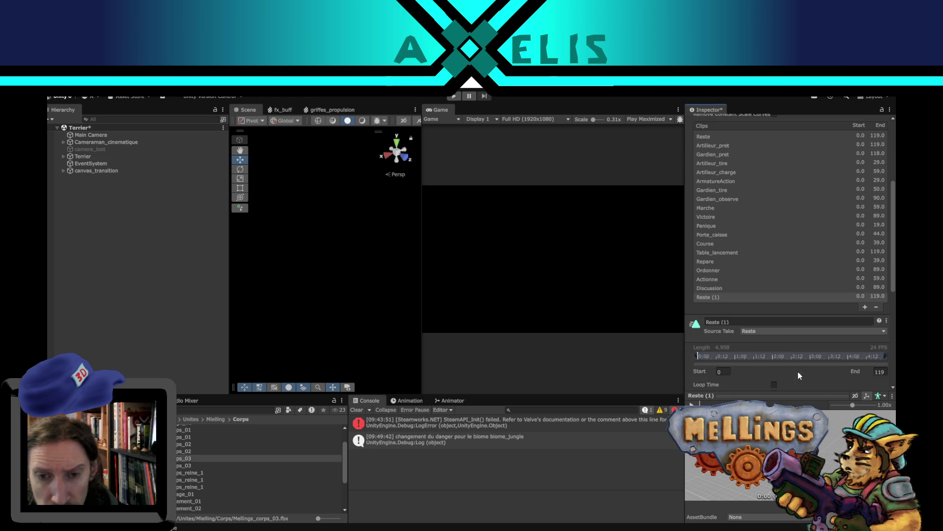
click(781, 331)
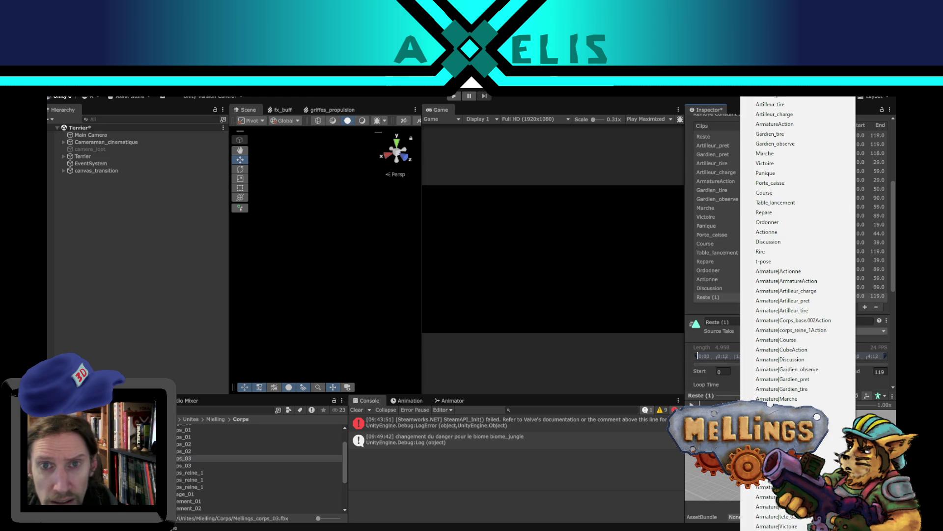
click(778, 251)
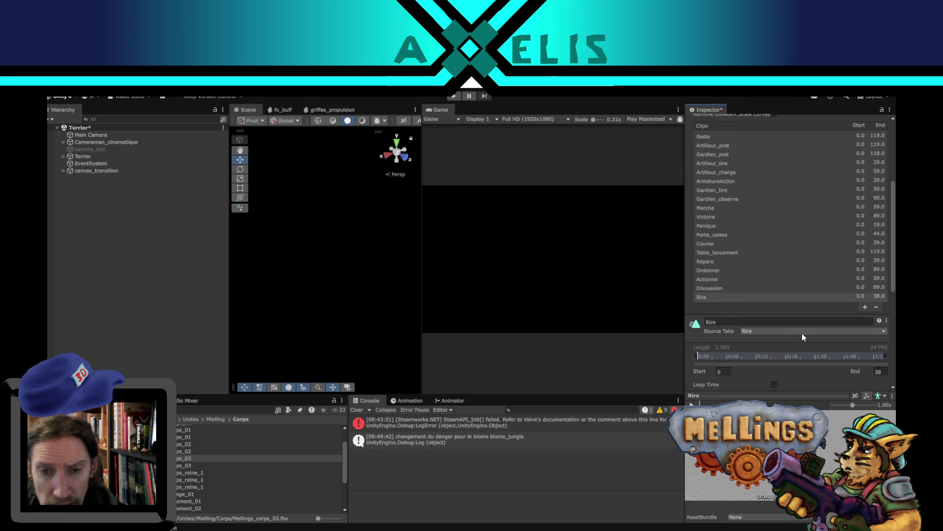
scroll(756, 369, down, 3)
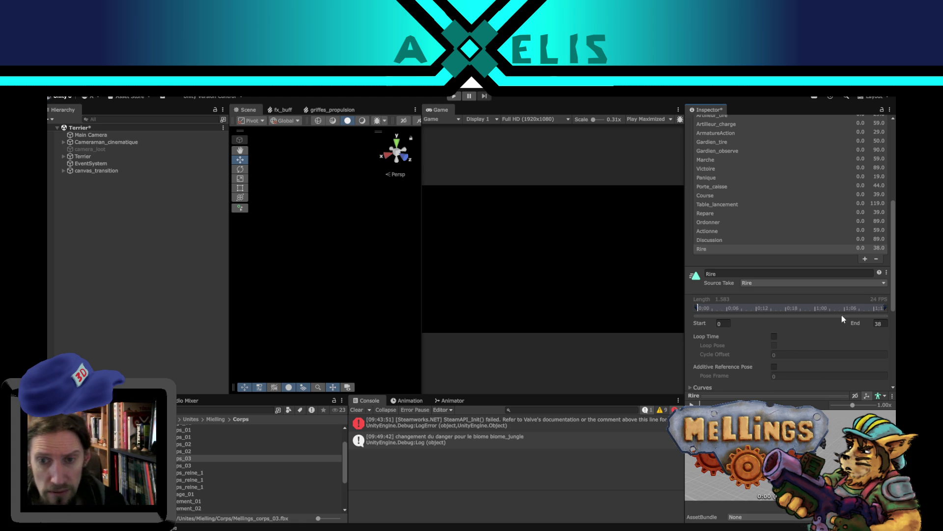
scroll(840, 314, down, 9)
click(876, 287)
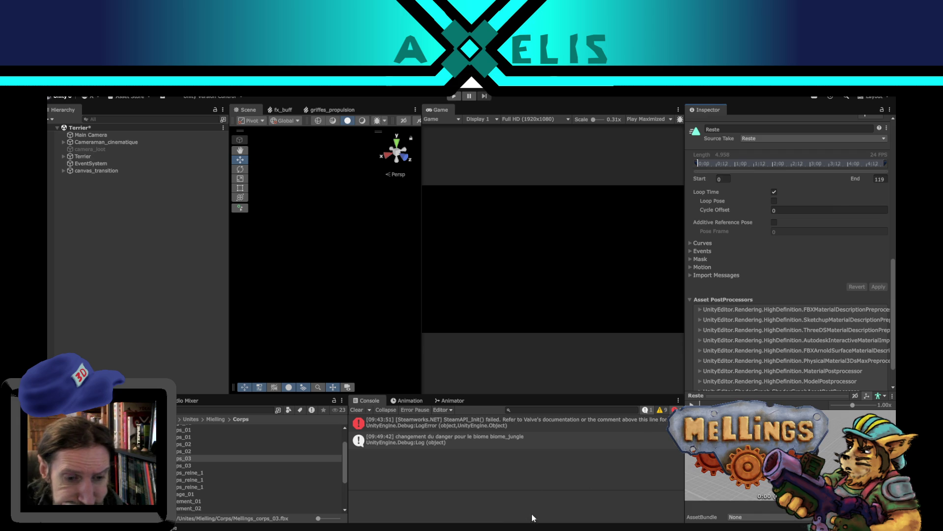
Briefly check Blender, then show the FBX's Materials import settings in Unity
key(alt+Tab)
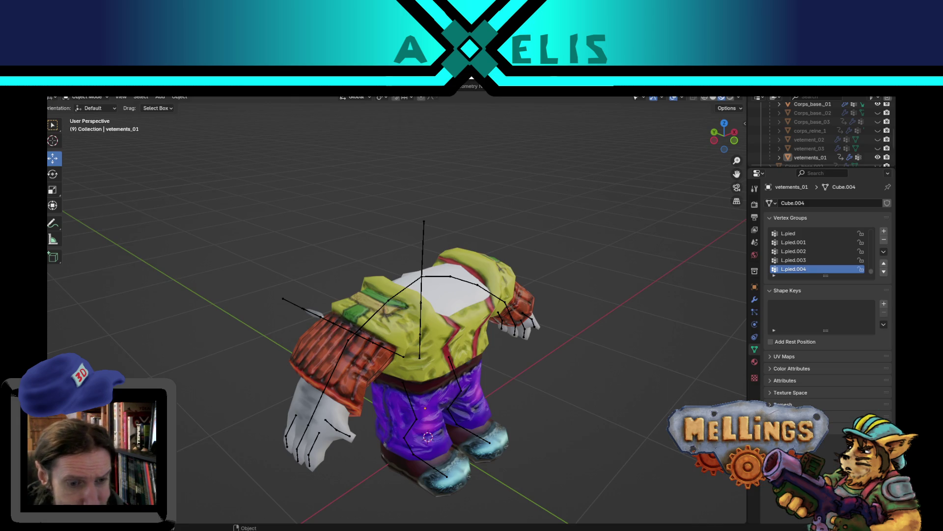
key(alt+Tab)
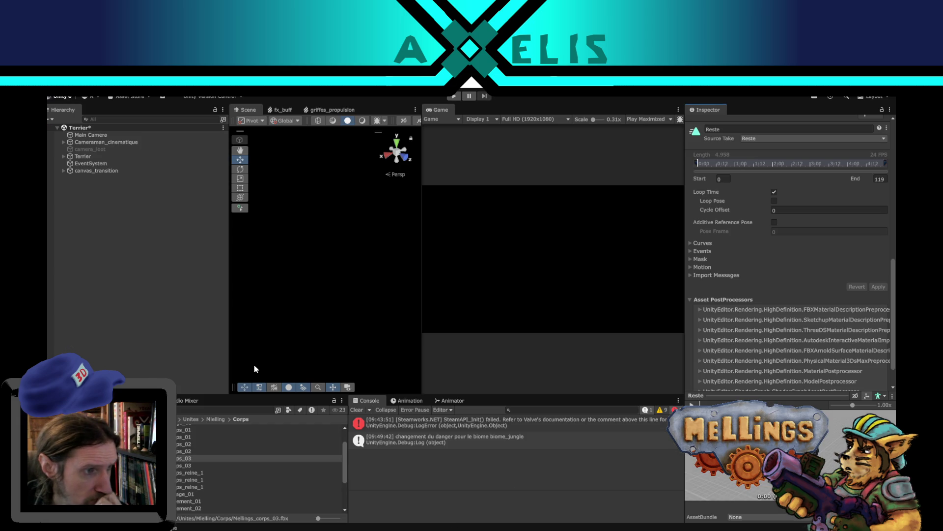
scroll(788, 268, up, 10)
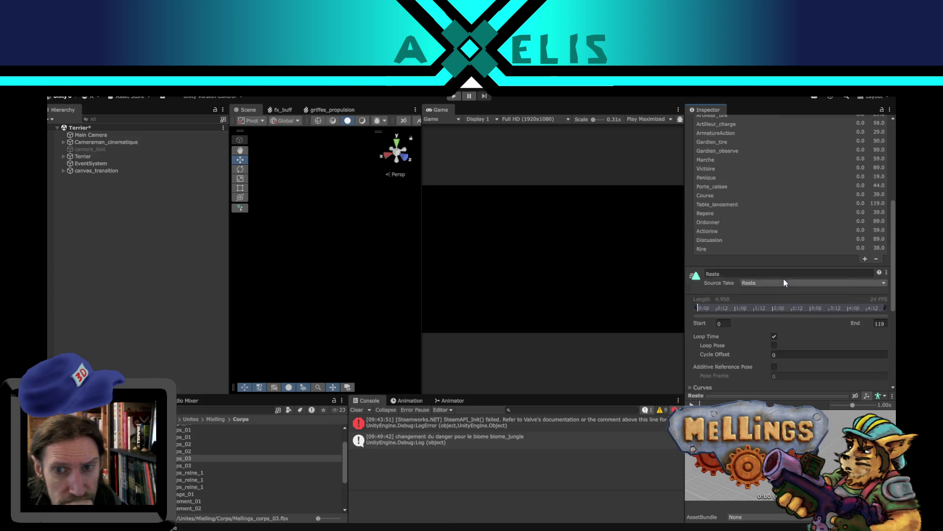
scroll(786, 216, up, 5)
click(819, 121)
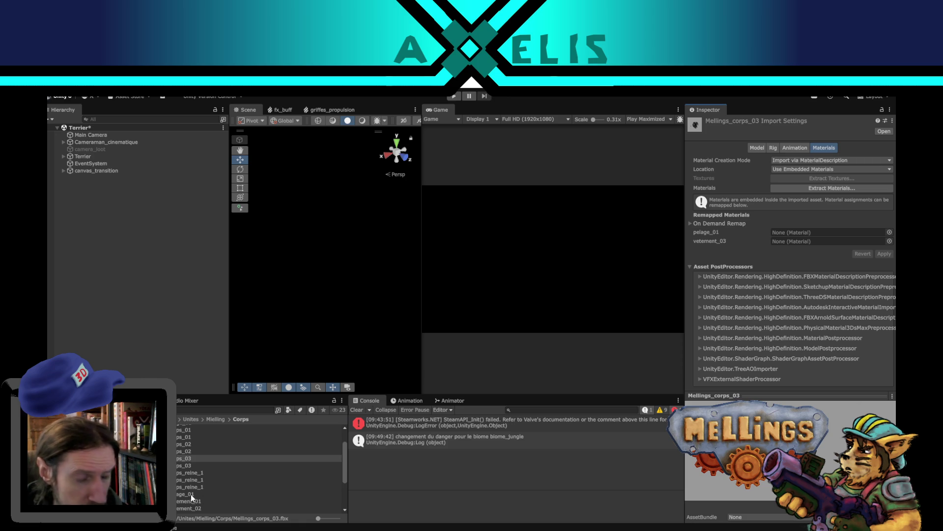
Remap pelage_01 to Mellings_pelage_01 and save the pending FBX import changes
mouse_move(191, 494)
mouse_down()
mouse_move(639, 294)
mouse_move(825, 232)
mouse_up()
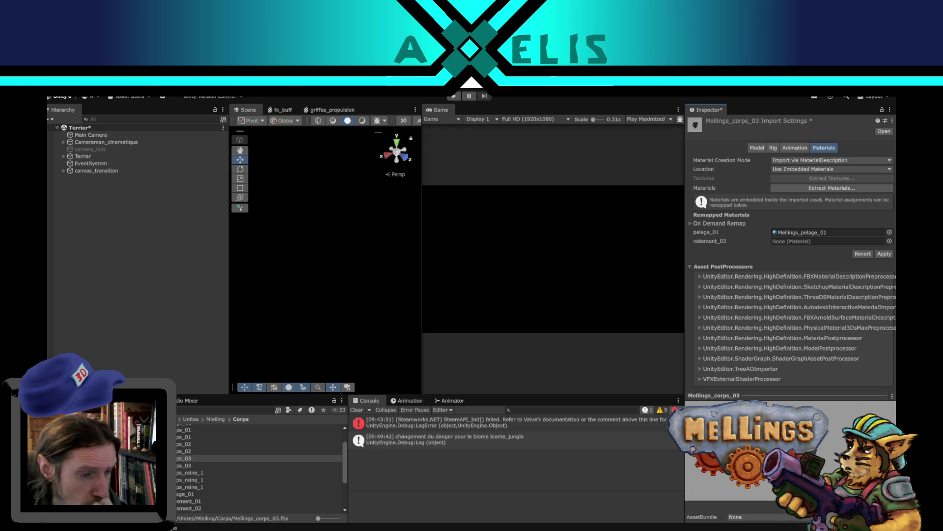
scroll(202, 482, up, 3)
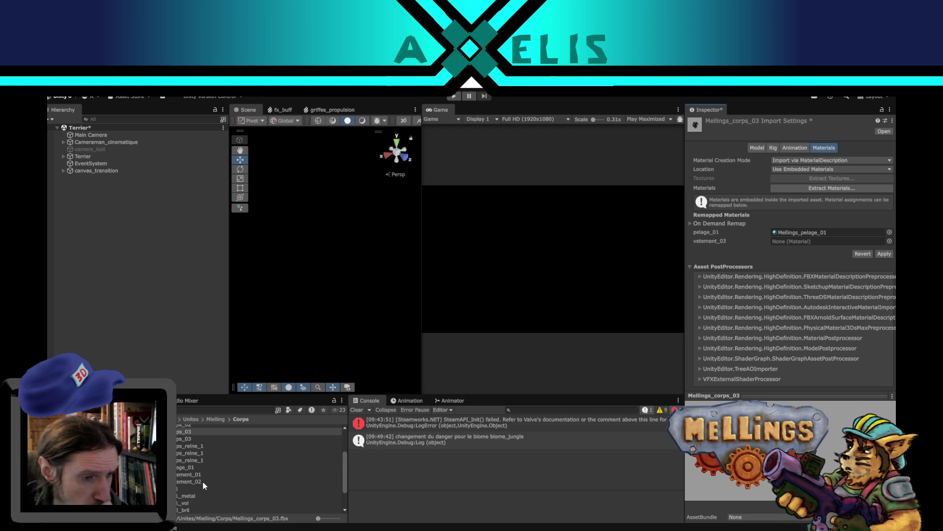
scroll(191, 489, down, 4)
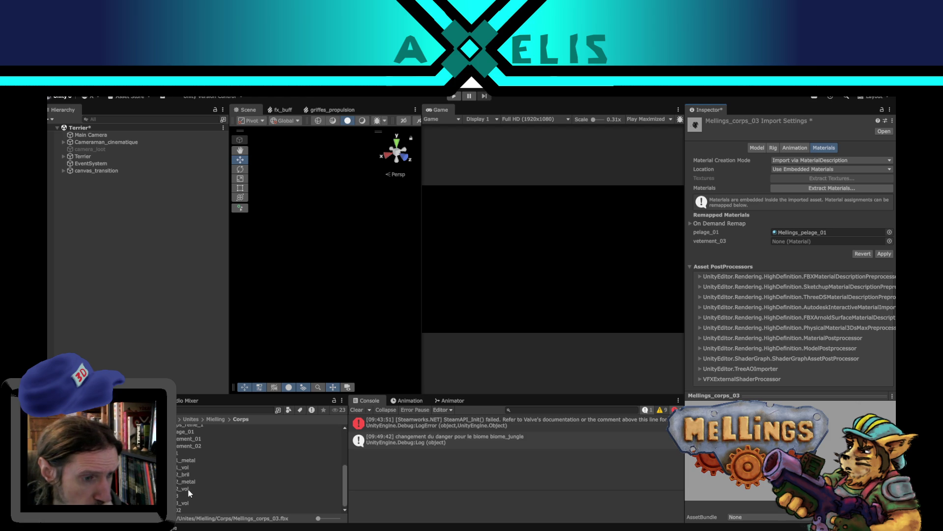
scroll(189, 467, up, 2)
click(184, 472)
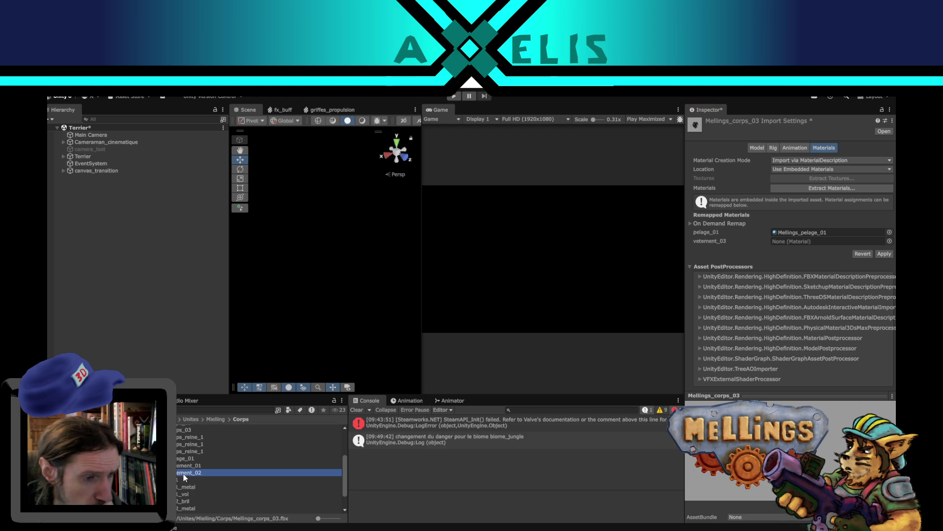
click(468, 322)
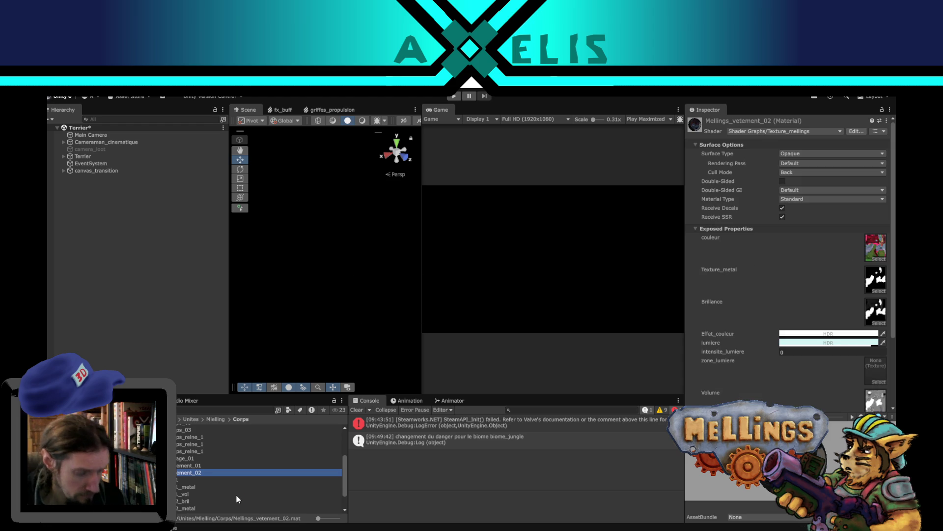
Rename the duplicated clothing material to Mellings_vetement_03
click(219, 468)
double_click(220, 468)
key(BackSpace)
key(BackSpace)
key(BackSpace)
text(3)
key(Return)
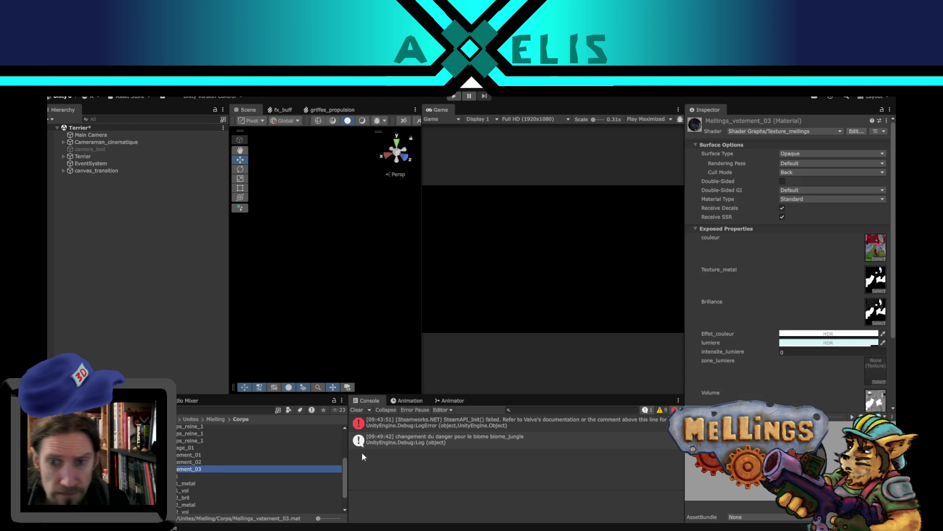
Drag new textures into Mellings_vetement_03's couleur and Volume slots
scroll(199, 490, down, 3)
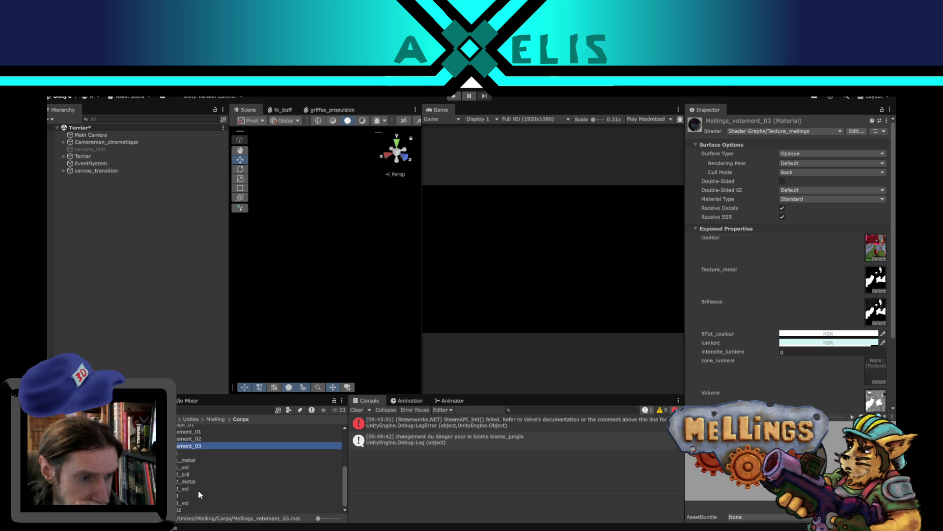
mouse_move(198, 495)
mouse_down()
mouse_move(775, 264)
mouse_move(868, 256)
mouse_up()
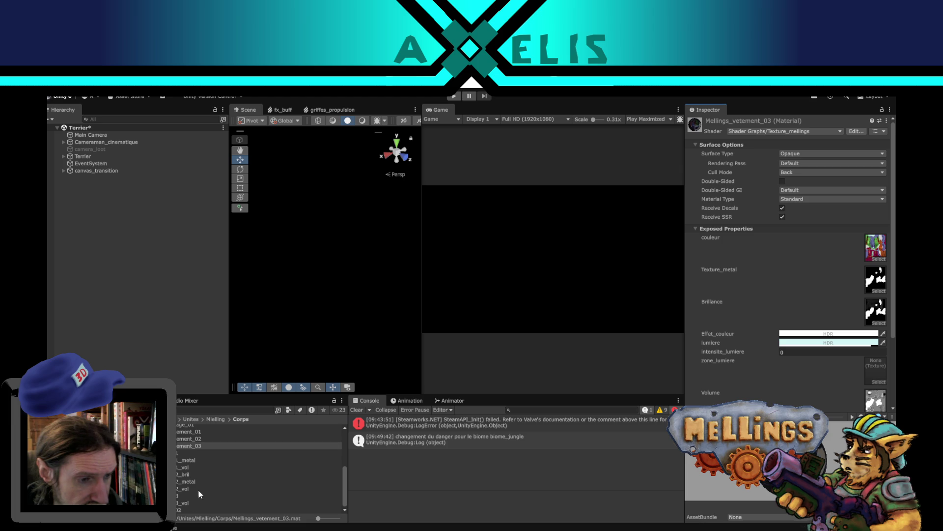
mouse_move(176, 490)
mouse_down()
mouse_move(835, 388)
mouse_move(861, 347)
mouse_move(874, 349)
mouse_up()
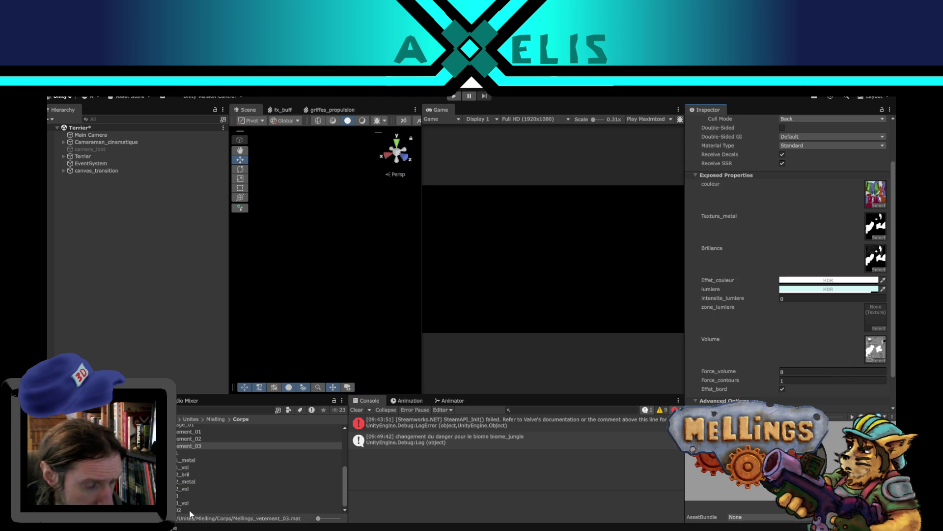
mouse_move(178, 502)
mouse_down()
mouse_move(852, 310)
mouse_move(870, 315)
mouse_up()
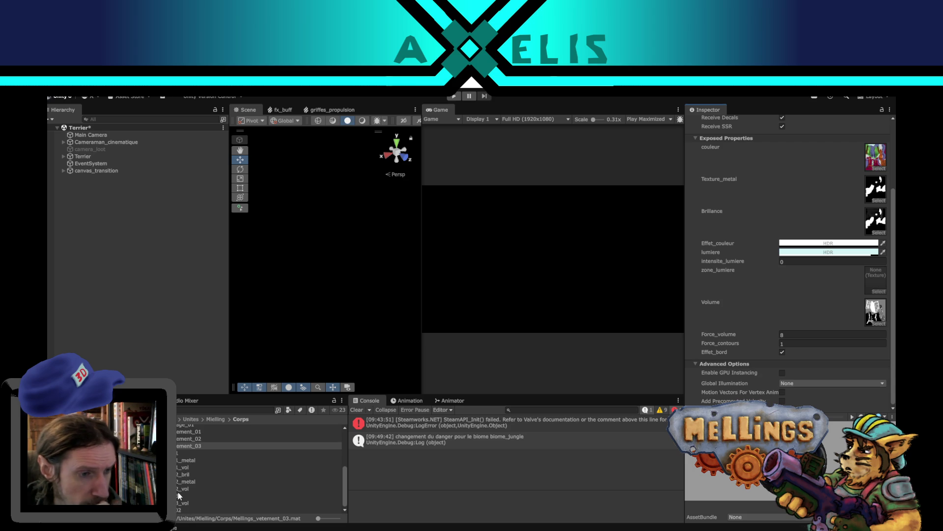
click(877, 201)
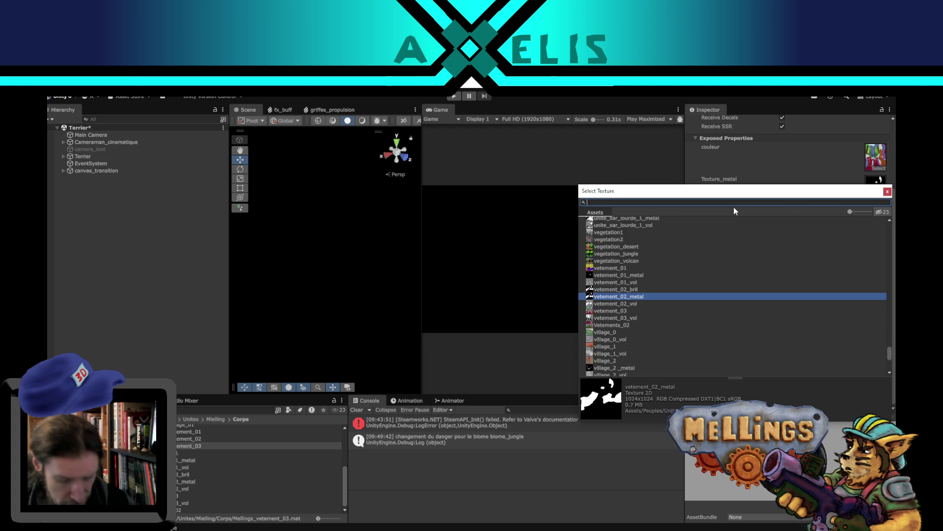
Assign texture_plate to Mellings_vetement_03's Texture_metal and Brillance slots
text(plat)
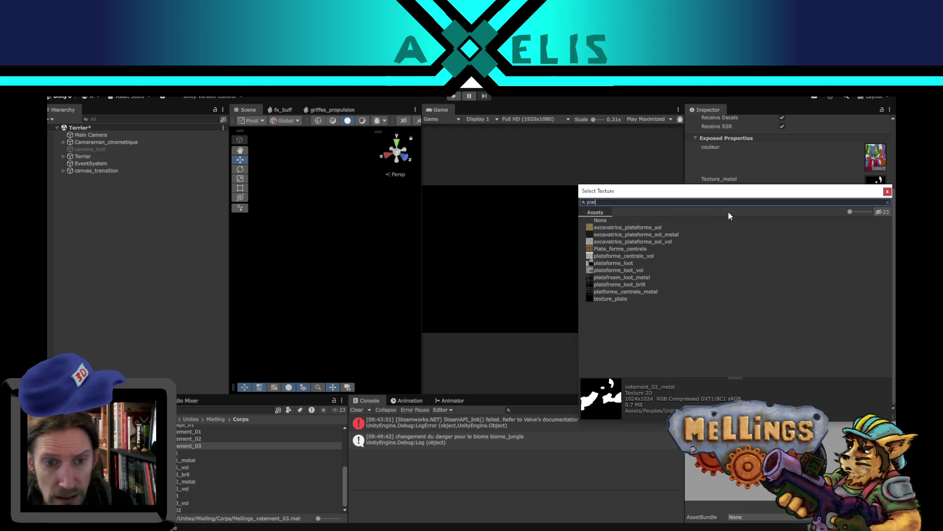
double_click(620, 300)
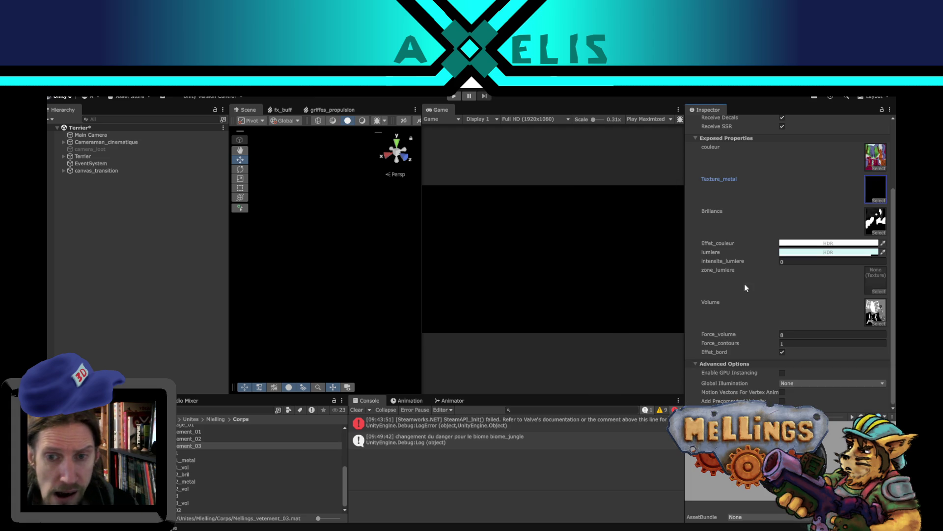
click(877, 232)
text(plat)
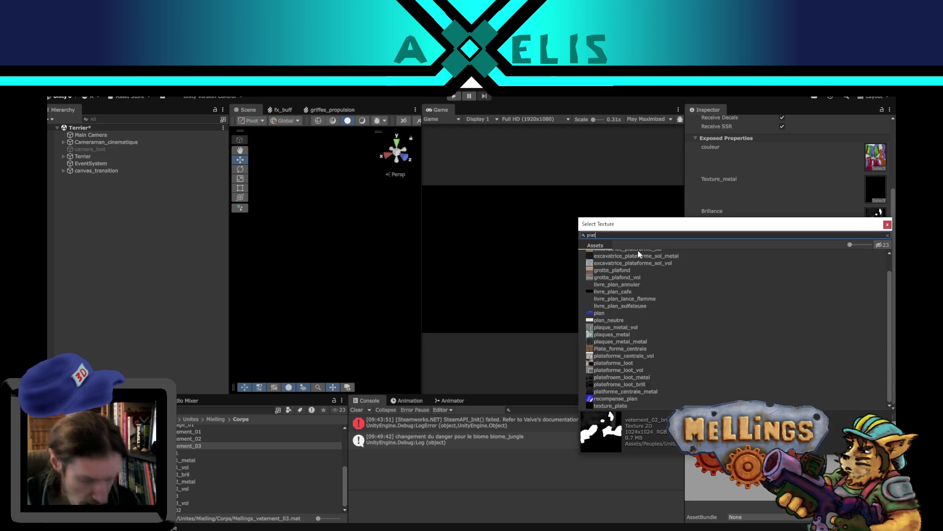
double_click(618, 330)
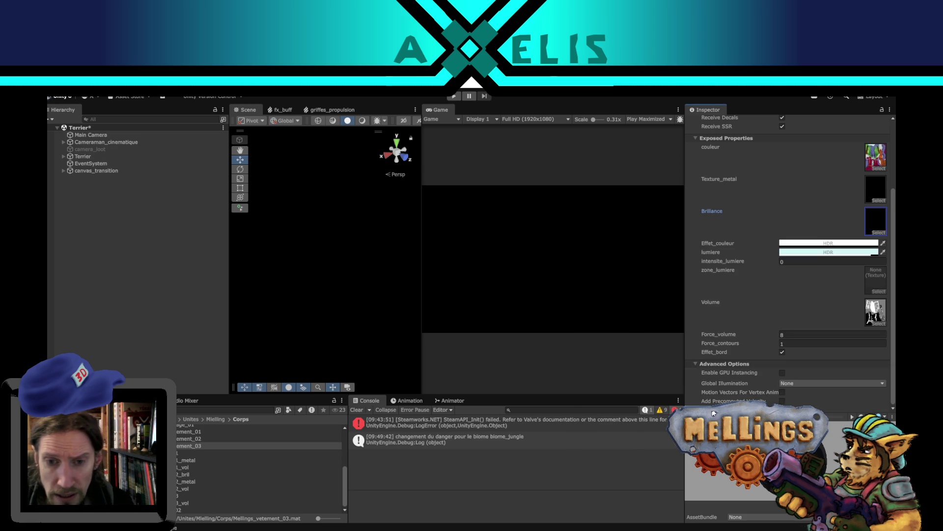
Set Force_contours to 2 on the three vetement materials and Mellings_pelage_01, leaving Mellings_corps_reine_1 unchanged
click(791, 343)
text(2)
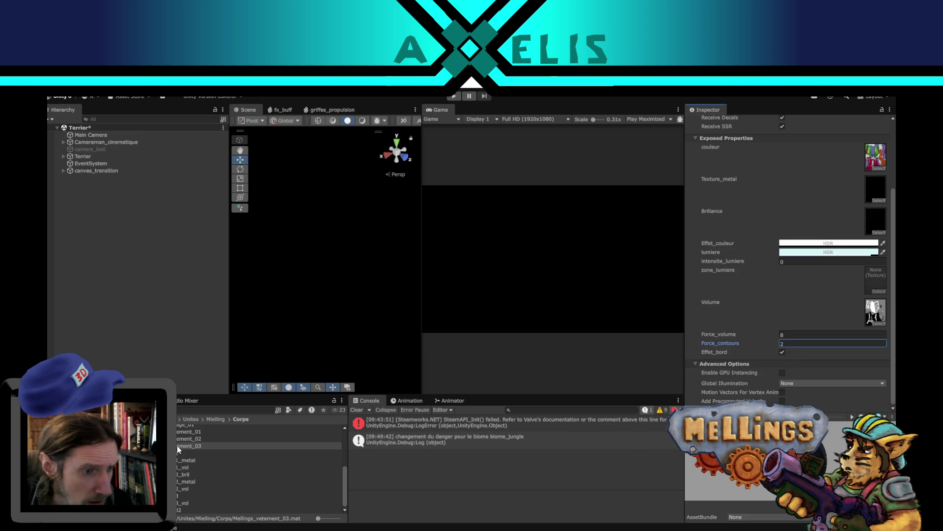
shift+click(180, 432)
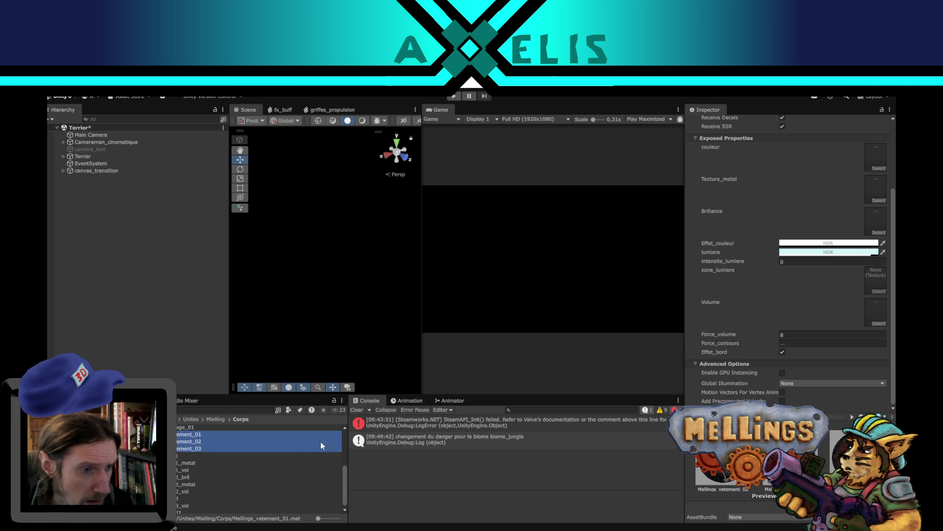
click(792, 343)
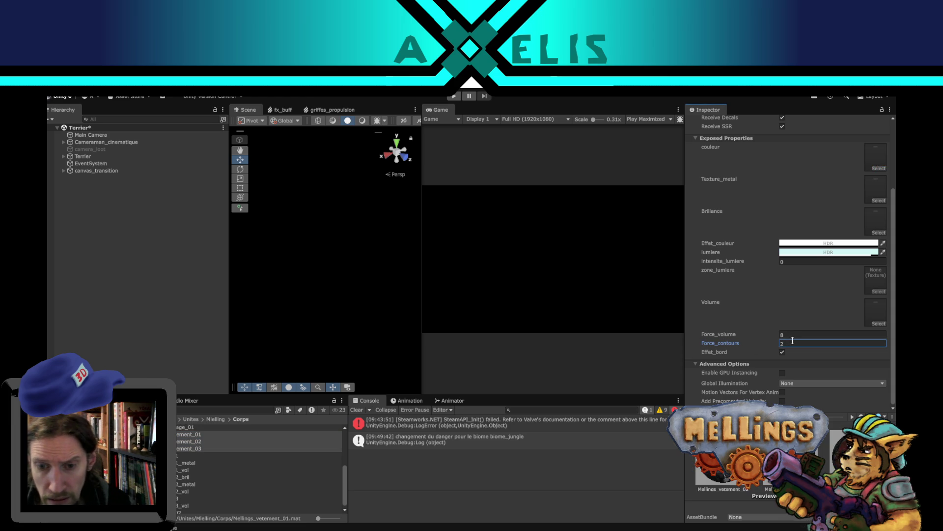
scroll(187, 484, up, 2)
click(187, 454)
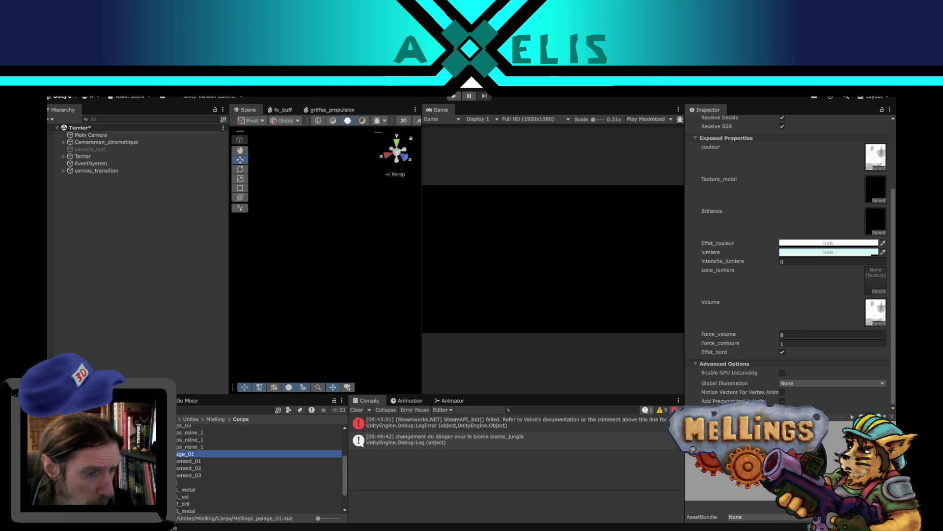
click(795, 343)
text(2)
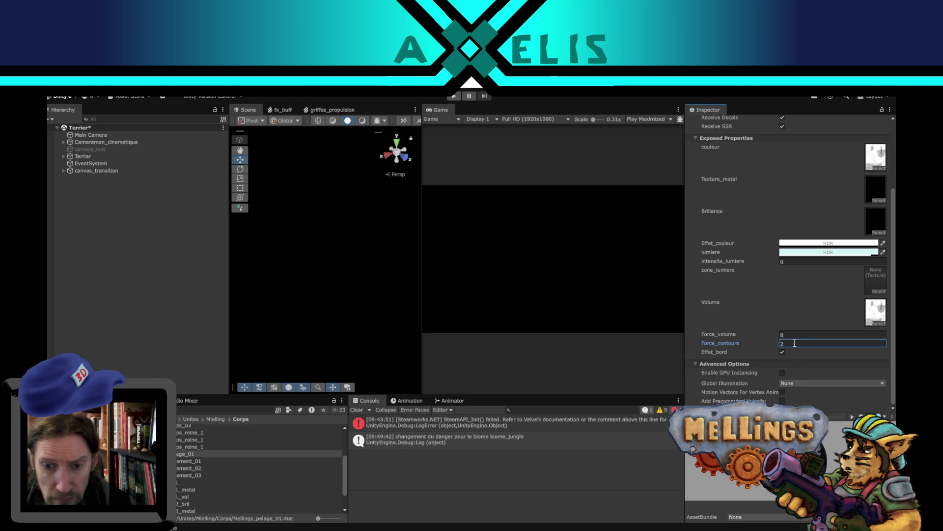
scroll(177, 468, up, 3)
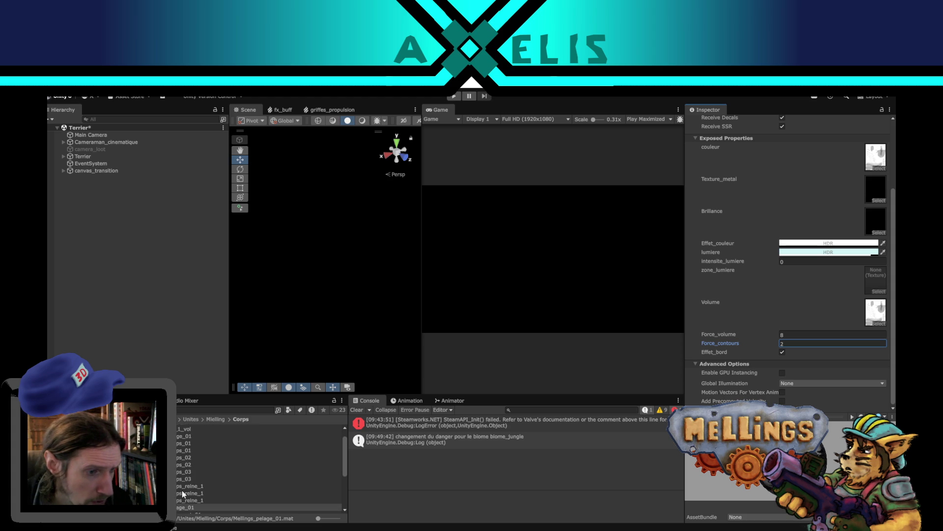
click(205, 486)
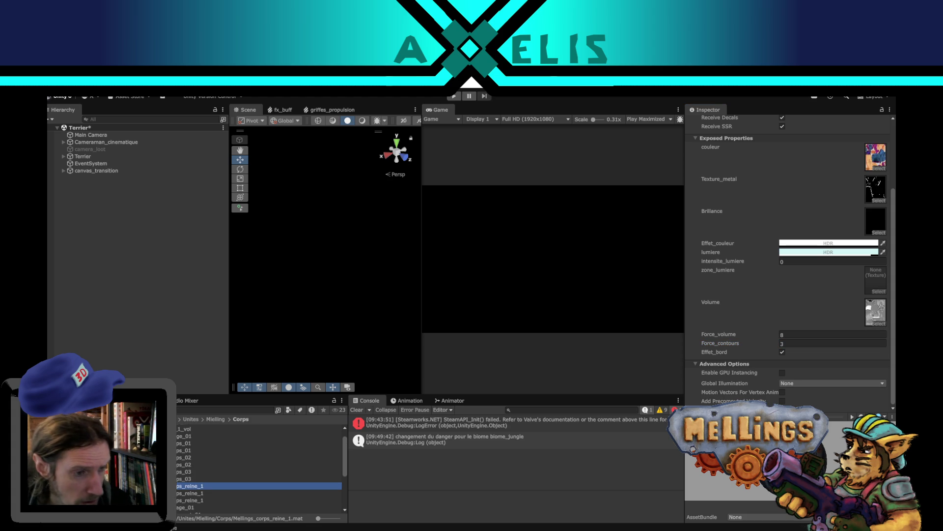
scroll(177, 477, up, 1)
scroll(178, 477, down, 2)
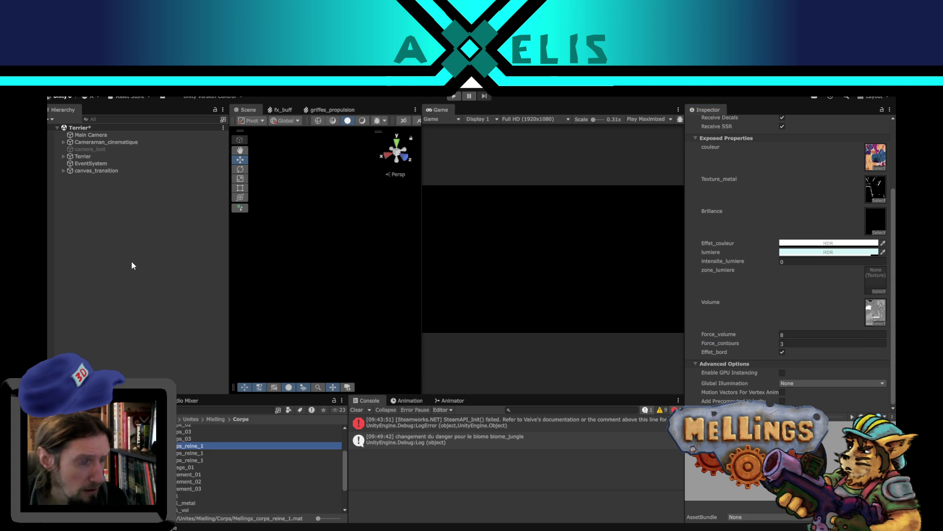
click(131, 266)
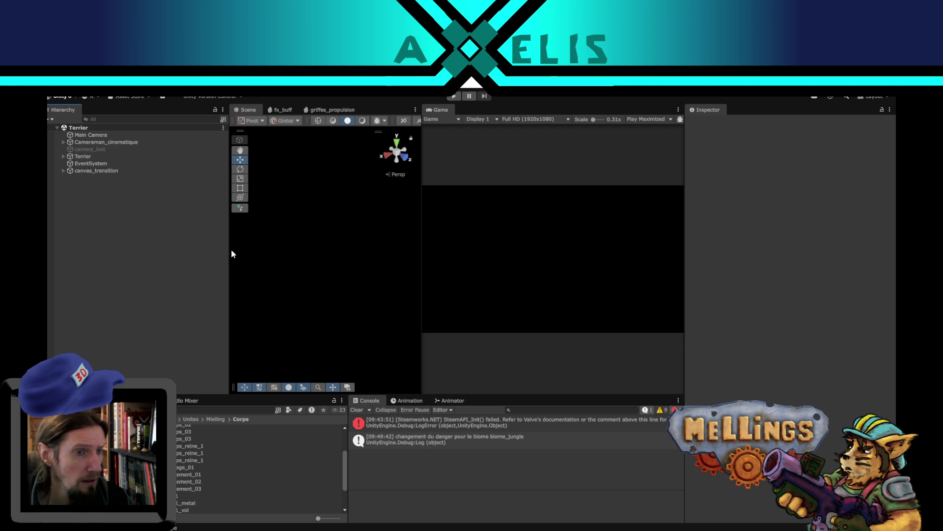
Widen the scene view and open the Mellings_corps_03 prefab for editing
drag(227, 250, 205, 250)
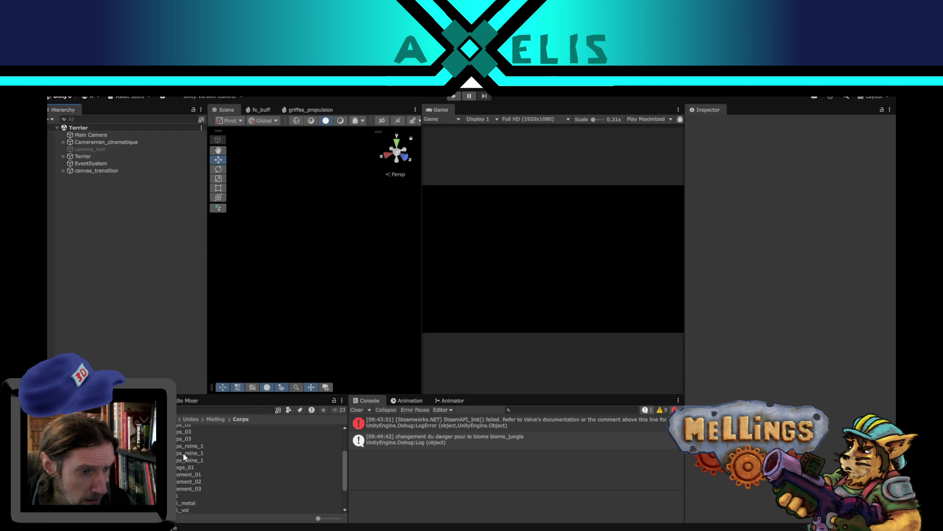
scroll(189, 453, down, 3)
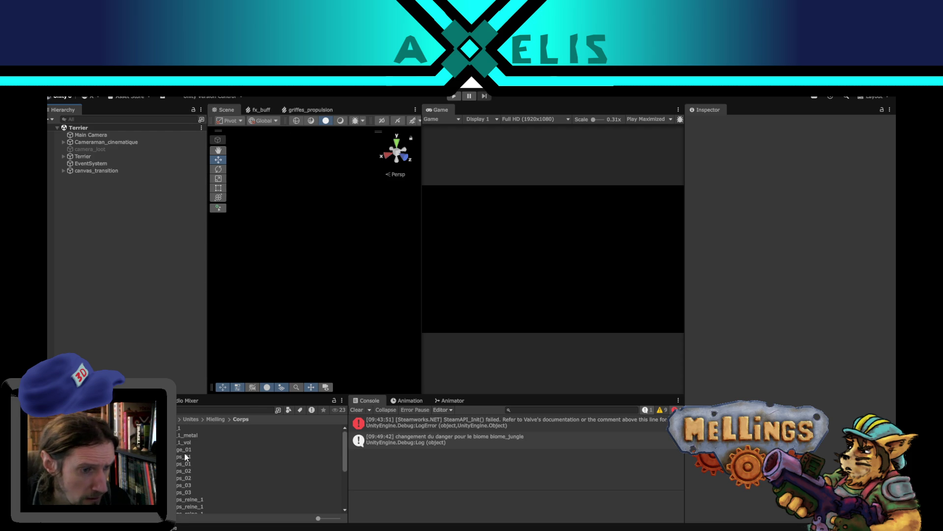
click(187, 479)
double_click(183, 489)
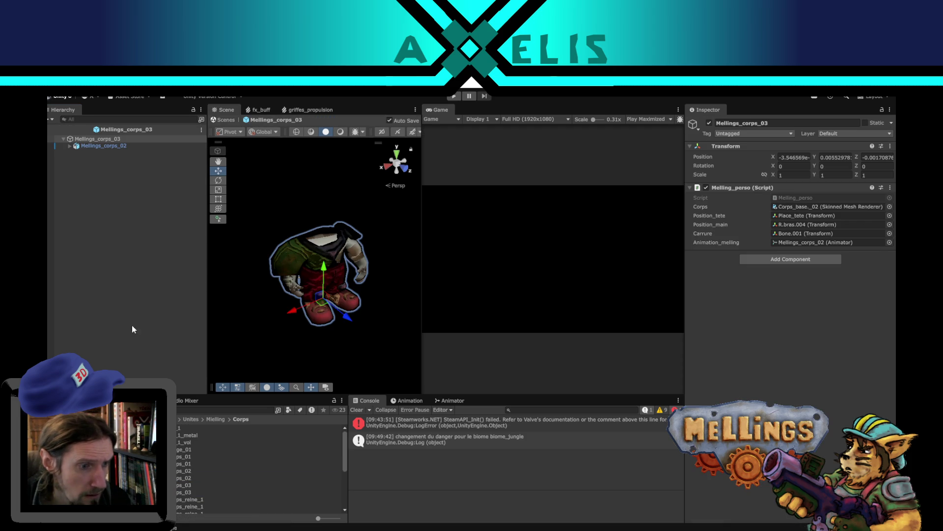
scroll(182, 479, down, 3)
scroll(189, 467, up, 1)
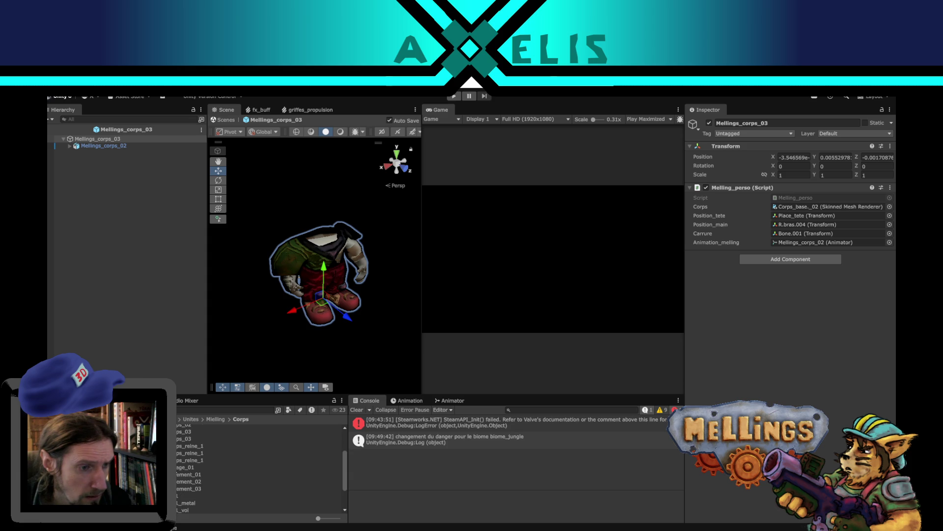
scroll(185, 462, down, 2)
scroll(176, 470, up, 3)
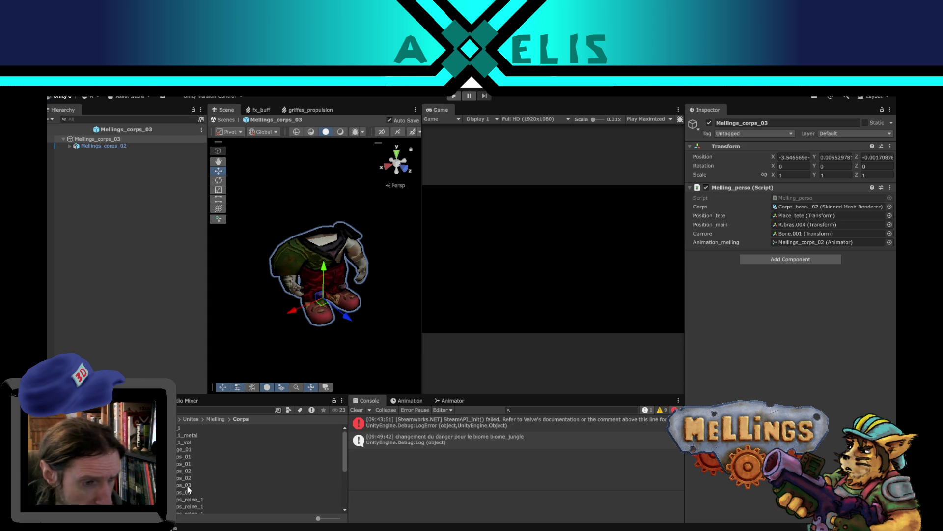
Remap the FBX's vetement_03 to Mellings_vetement_03, apply it, and place the corps_03 model inside the prefab
click(188, 485)
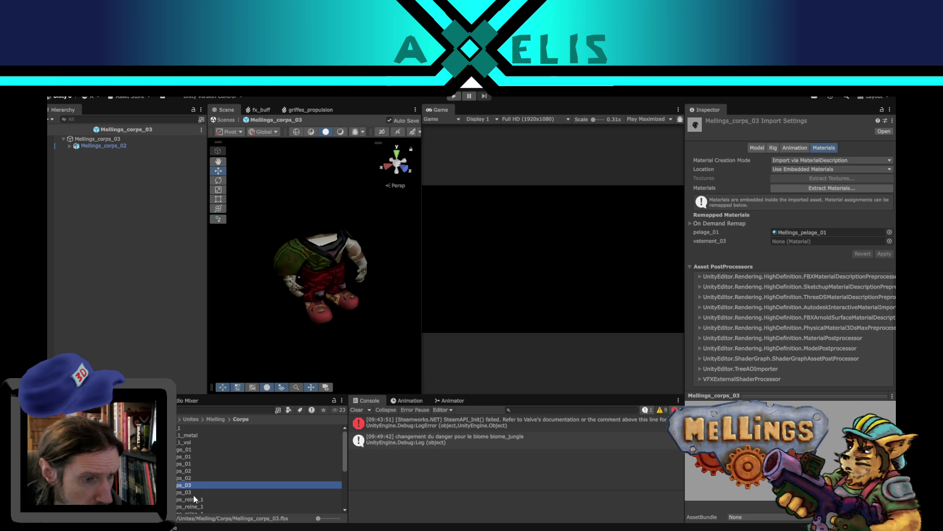
scroll(177, 477, down, 2)
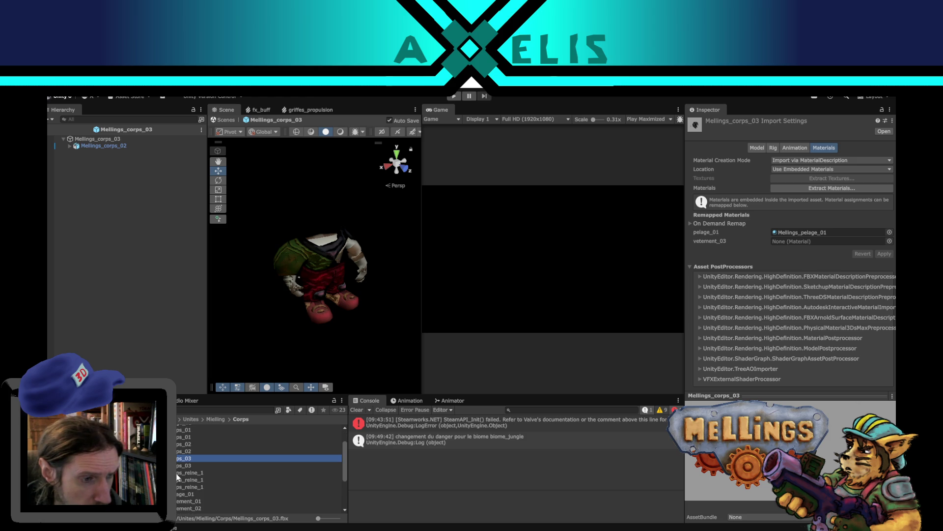
scroll(210, 485, down, 4)
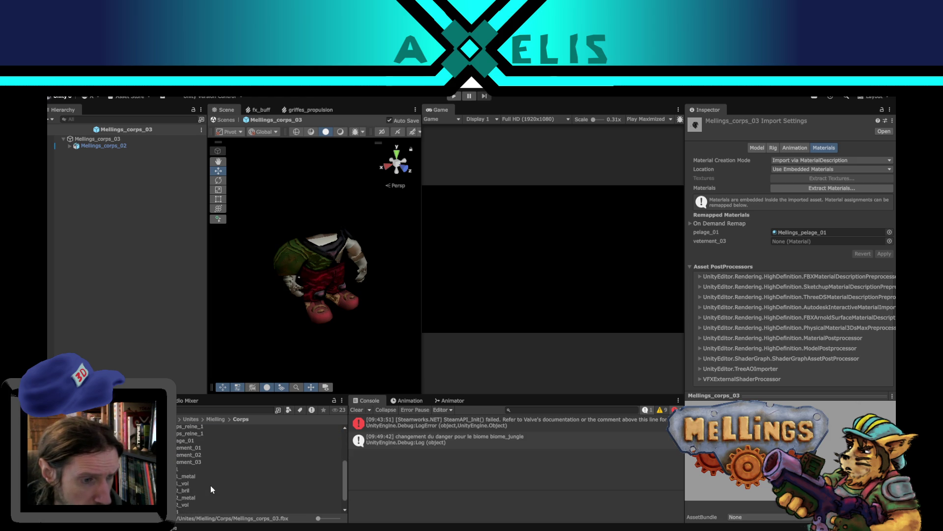
drag(192, 461, 805, 241)
click(889, 256)
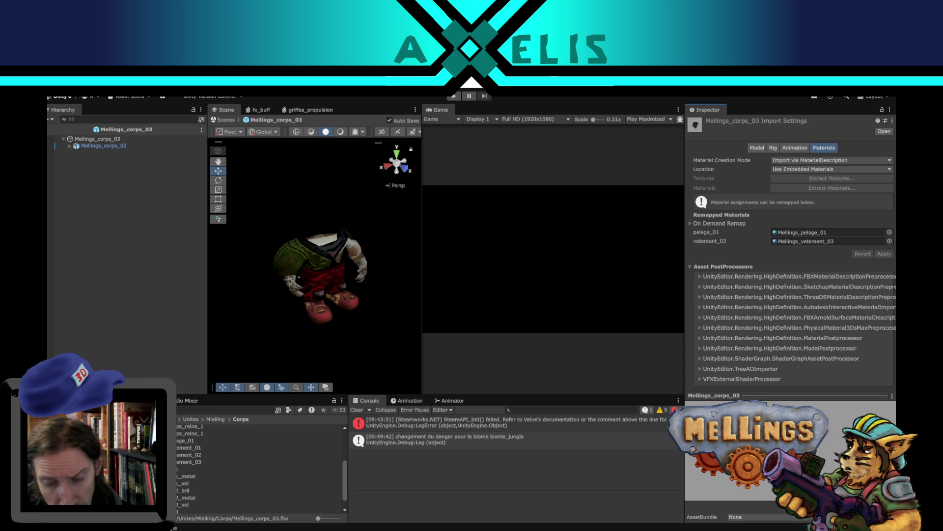
scroll(185, 461, up, 3)
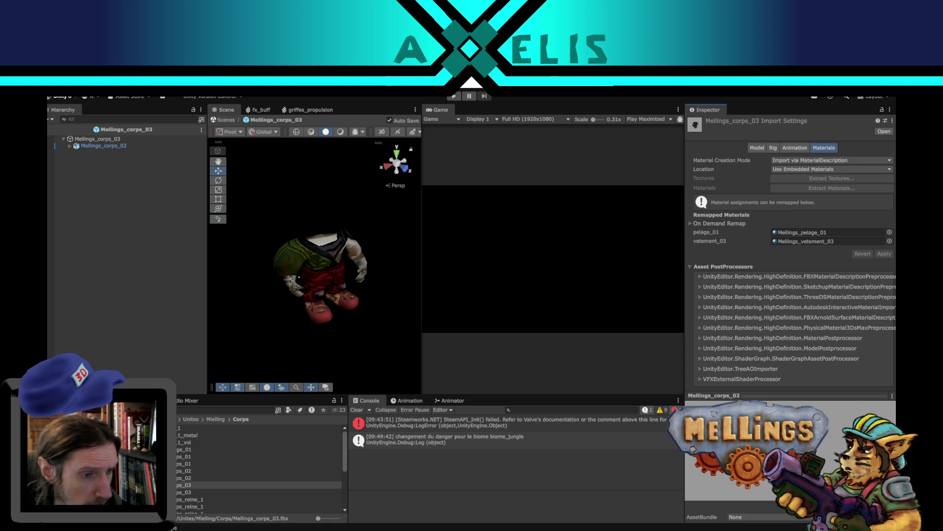
drag(176, 484, 93, 267)
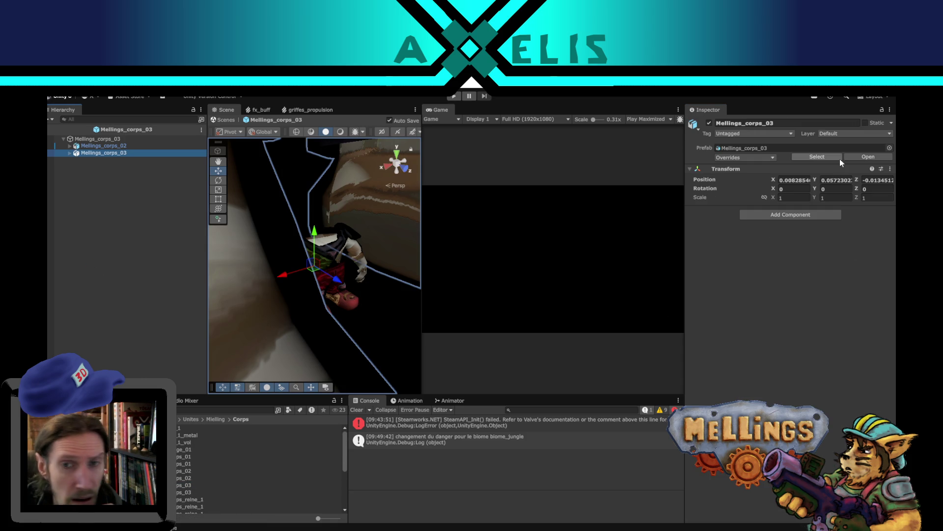
Set the Mellings_corps_03 child's position to 0, 0, 0 and its scale to 0.1
click(100, 147)
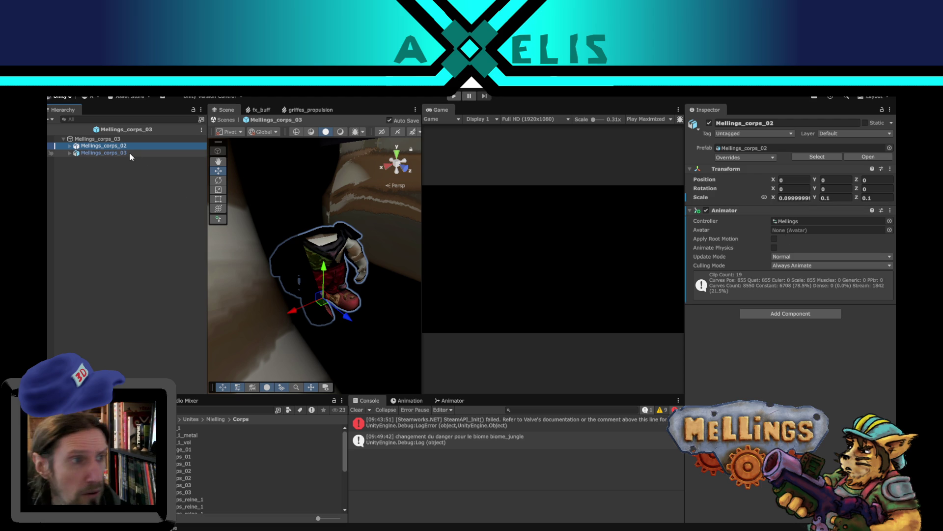
click(123, 153)
click(787, 197)
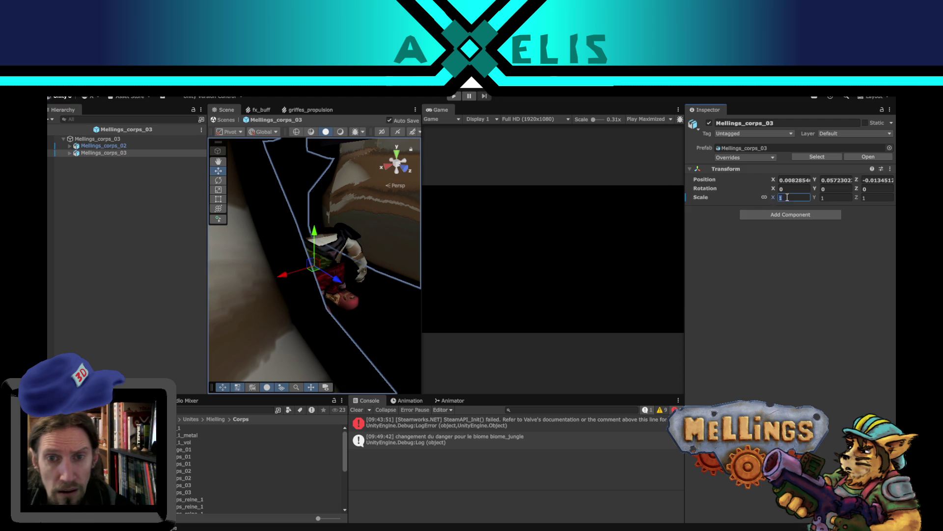
click(793, 180)
text(0)
key(Tab)
text(0)
key(Tab)
text(0)
click(794, 197)
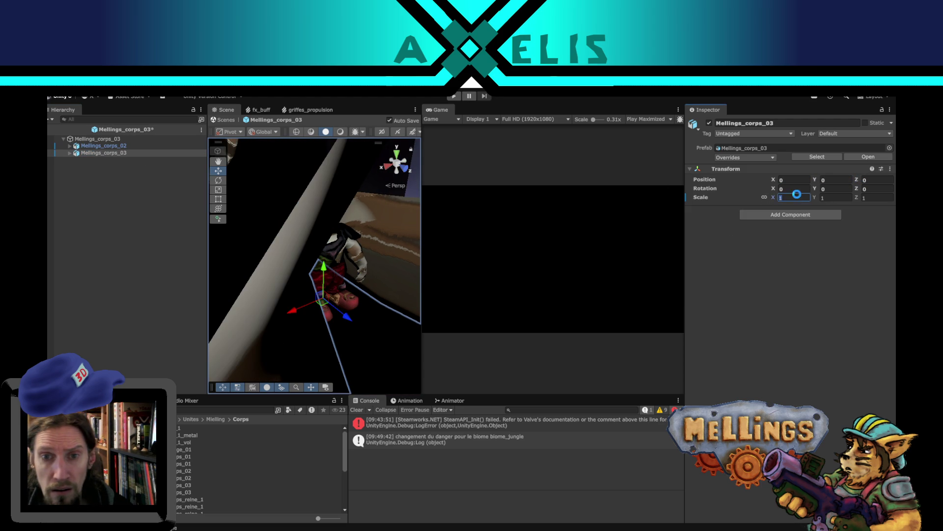
text(0.1)
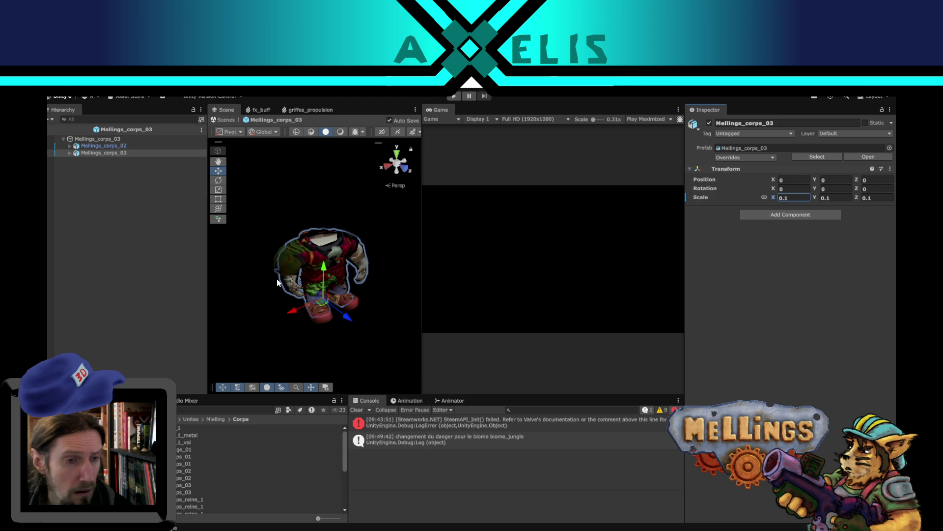
Delete Mellings_corps_02 from the prefab, then undo to restore it
click(97, 147)
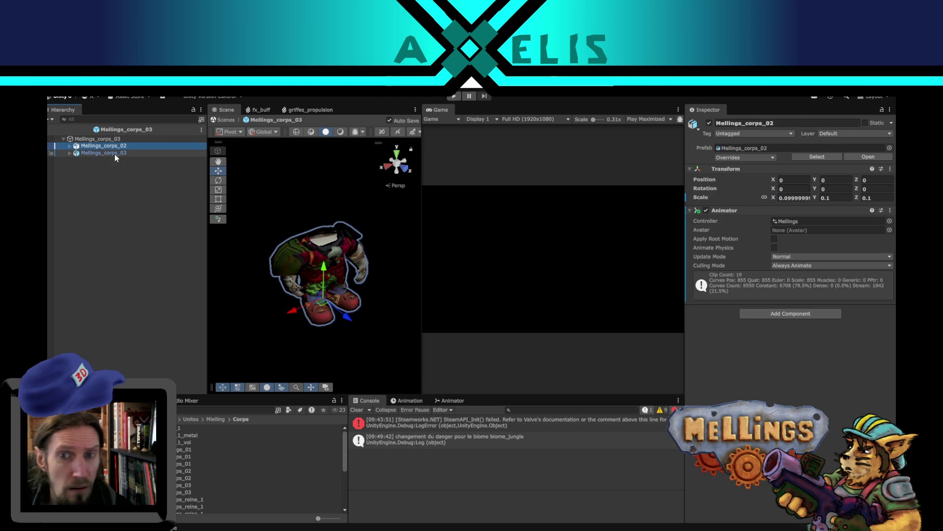
key(Delete)
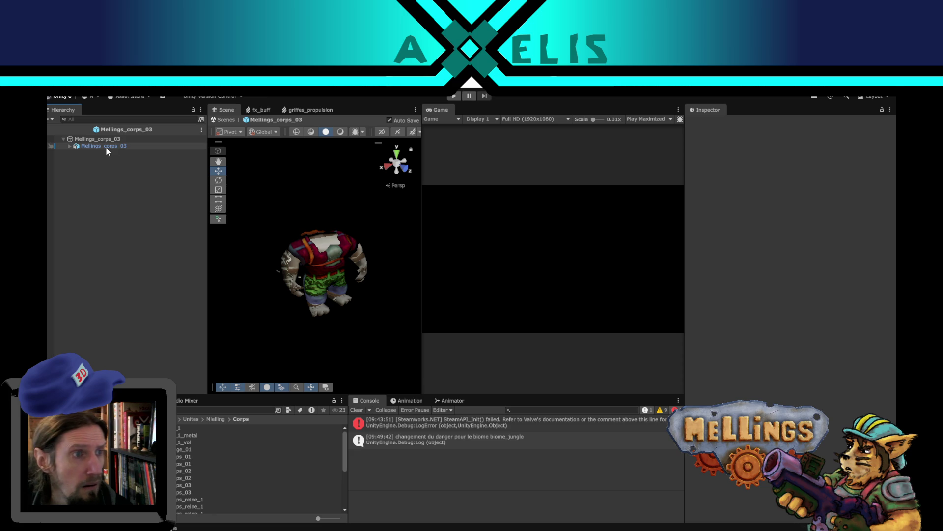
click(106, 146)
click(104, 139)
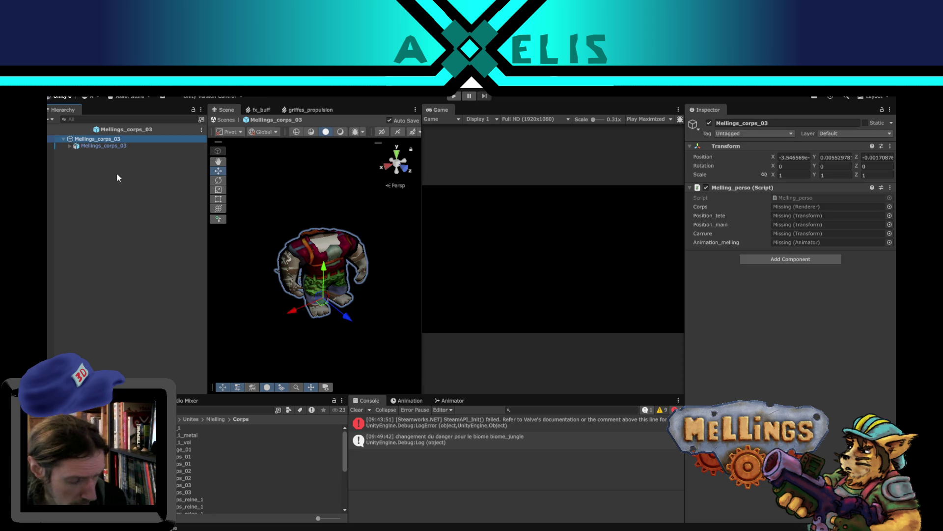
key(ctrl+z)
key(ctrl+z)
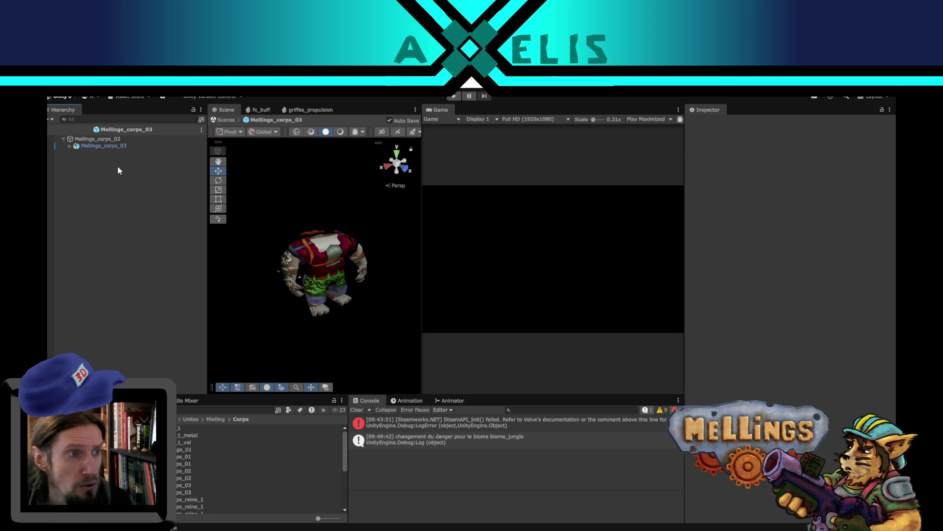
Assign Corps_base_03 to the root script's Corps field
click(98, 139)
click(802, 204)
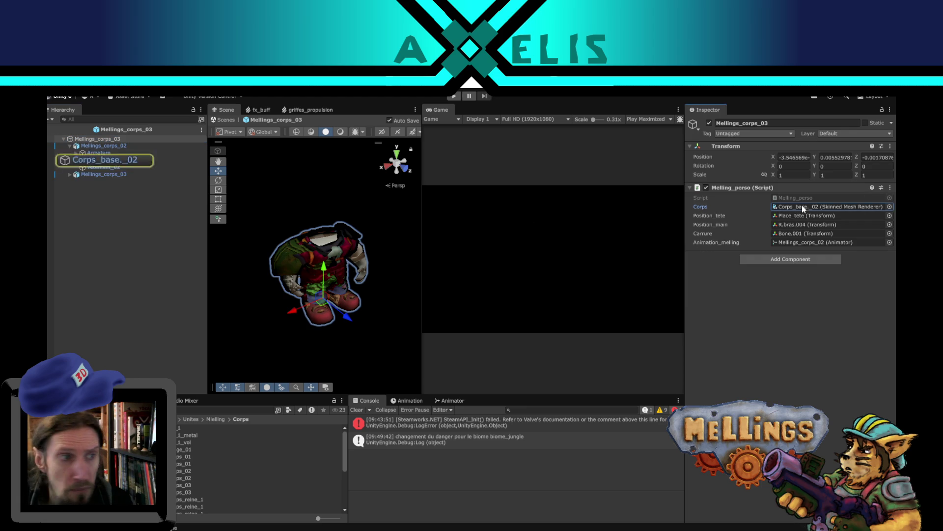
click(66, 174)
click(69, 175)
click(93, 140)
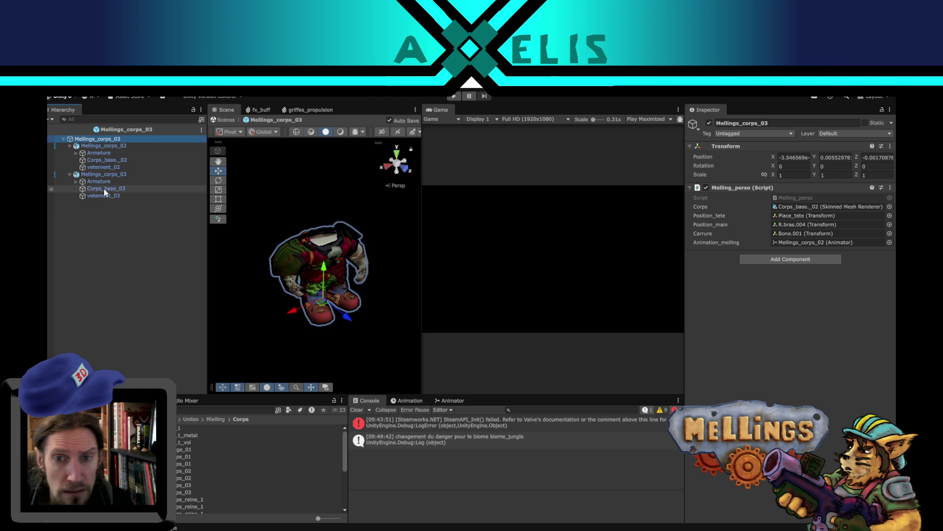
mouse_move(99, 192)
mouse_down()
mouse_move(749, 228)
mouse_move(787, 210)
mouse_up()
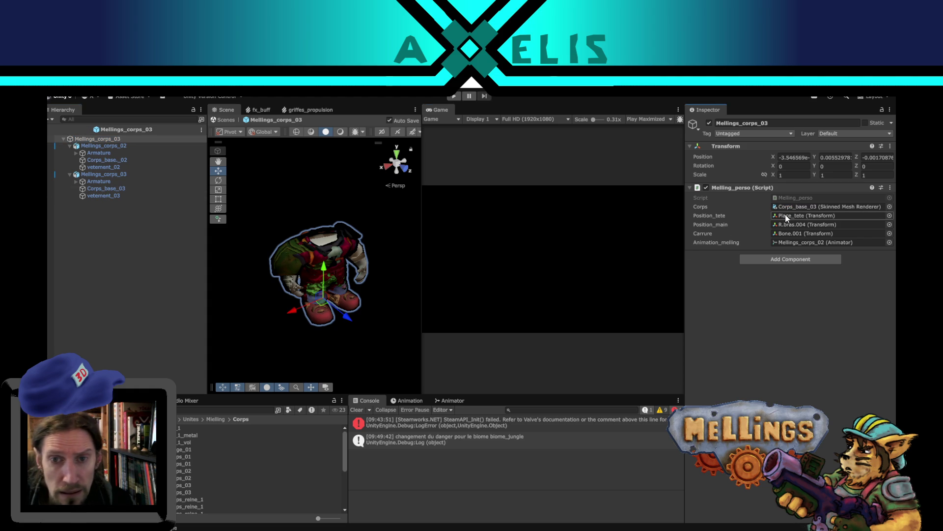
Set Position_tete to the new body's Place_tete bone
click(786, 218)
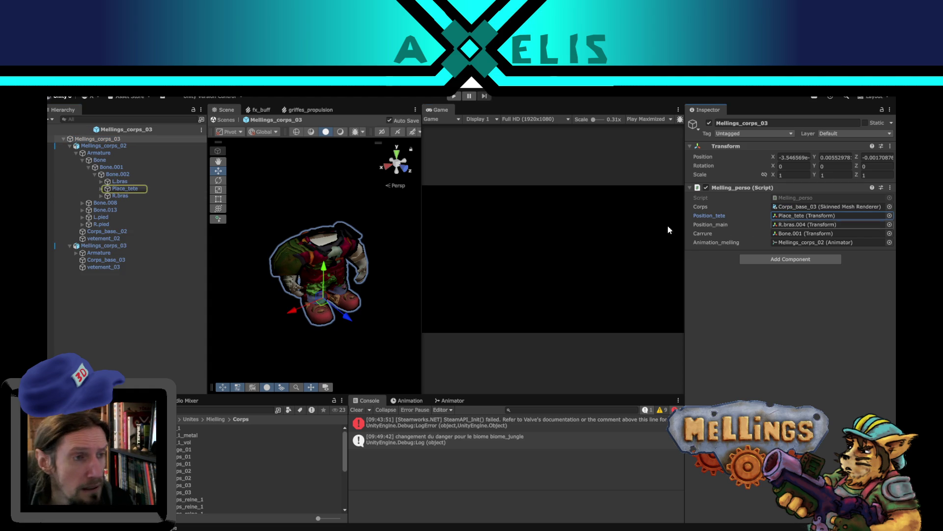
click(75, 253)
click(82, 259)
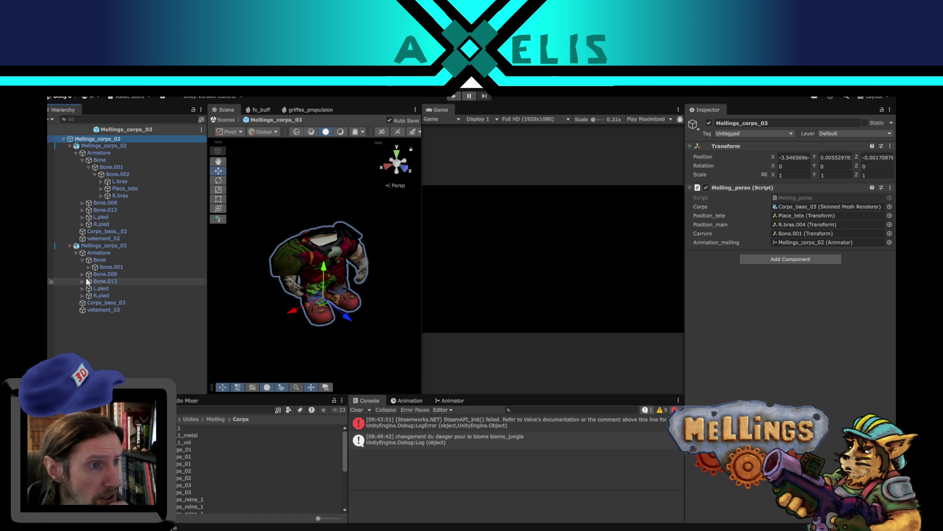
click(88, 267)
click(96, 274)
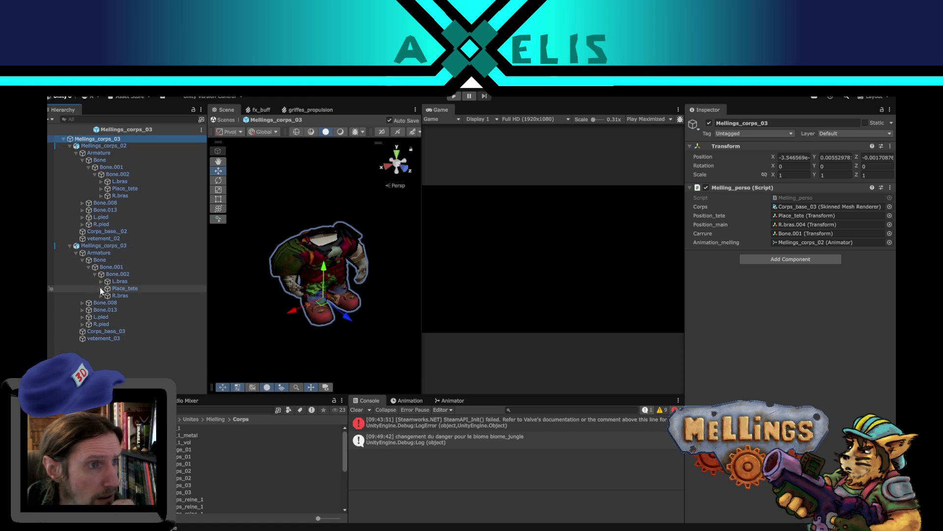
click(101, 281)
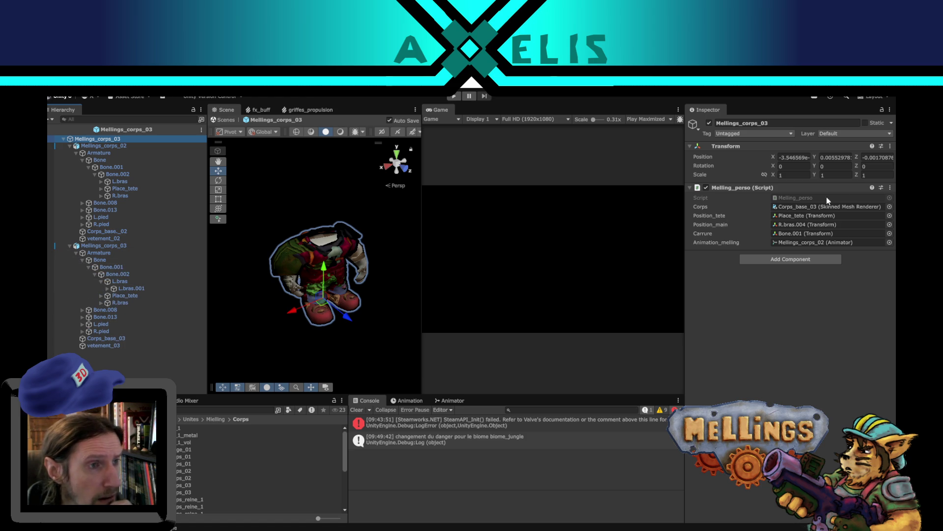
click(797, 217)
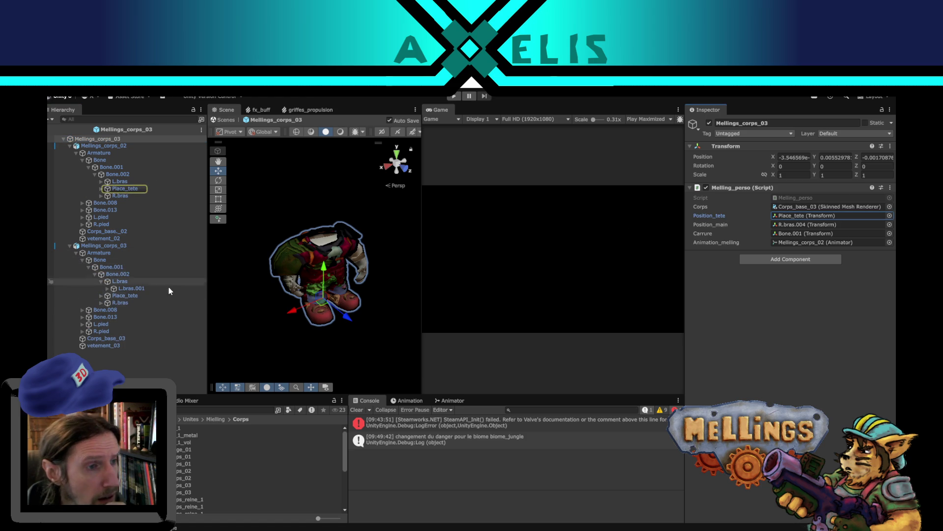
click(106, 288)
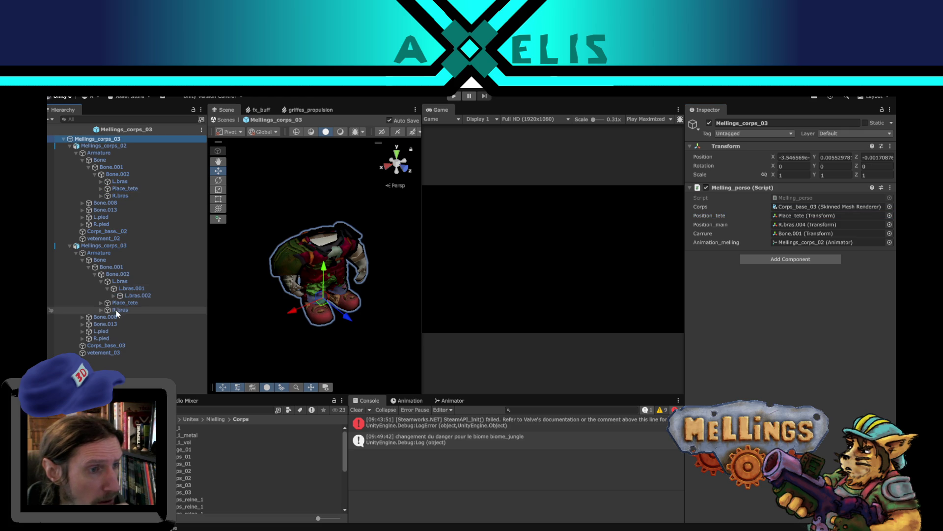
drag(116, 303, 825, 222)
Set Position_main to the new body's R.bras.004 bone
click(801, 226)
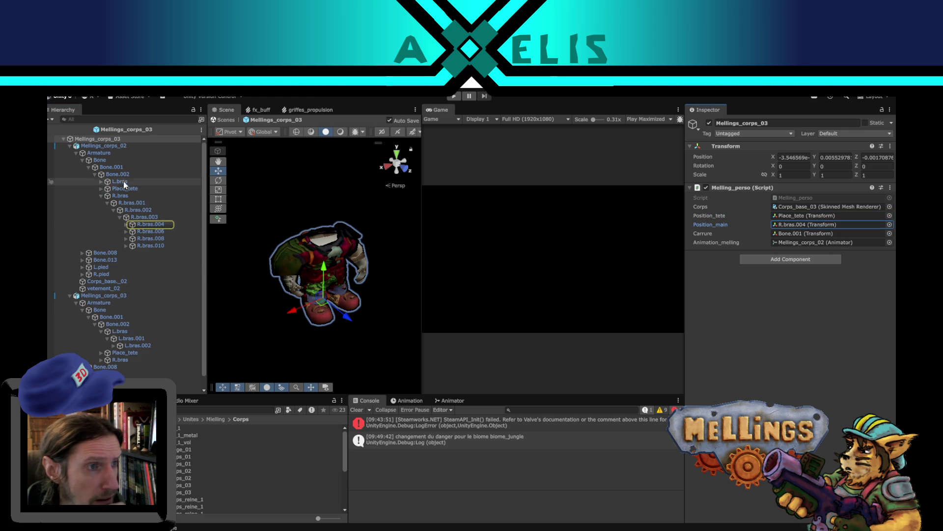
click(101, 331)
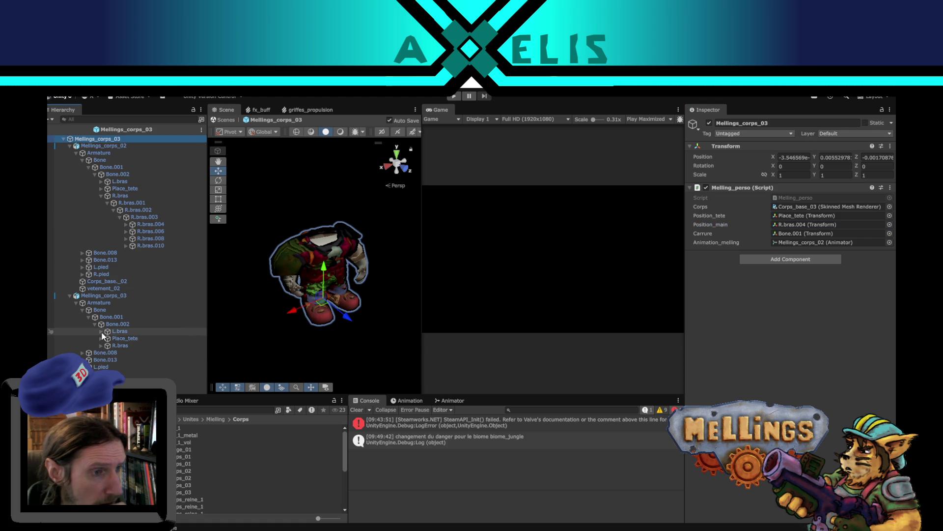
click(101, 345)
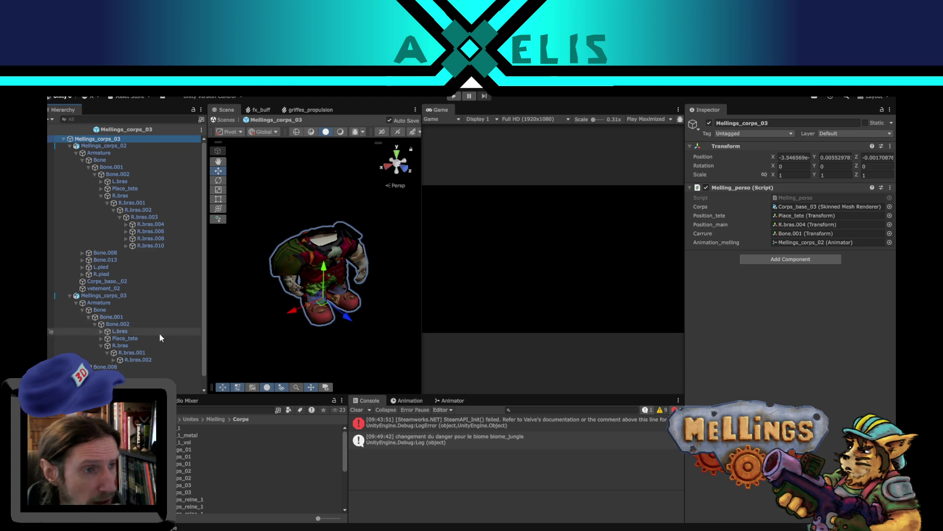
click(110, 361)
click(114, 360)
click(121, 367)
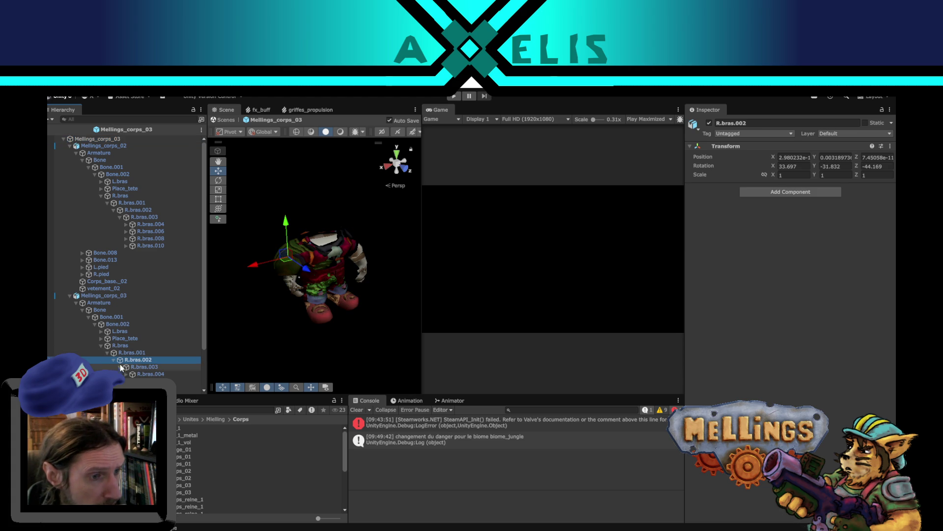
click(114, 146)
click(110, 140)
scroll(177, 287, down, 3)
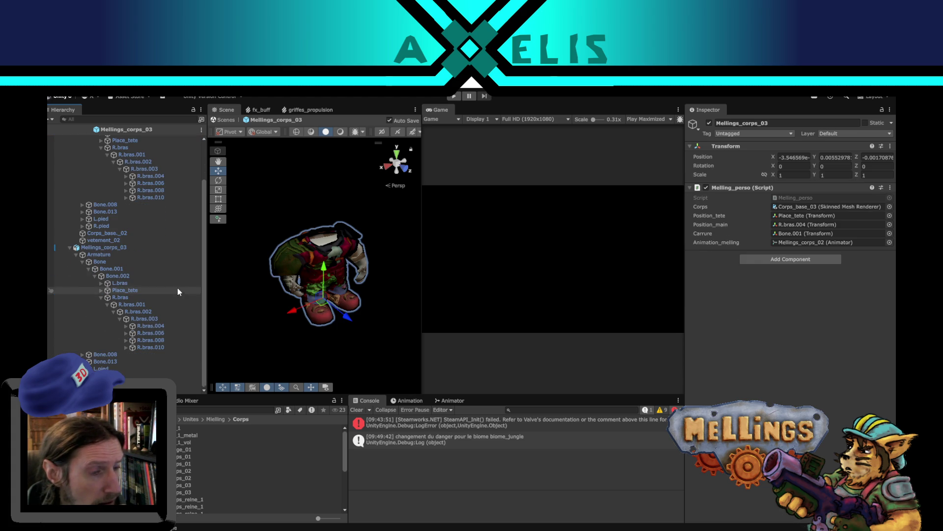
mouse_move(149, 323)
mouse_down()
mouse_move(196, 325)
mouse_move(830, 205)
mouse_move(830, 228)
mouse_up()
Set Carrure to the new body's Bone.001 and delete the old Mellings_corps_02 body
click(812, 234)
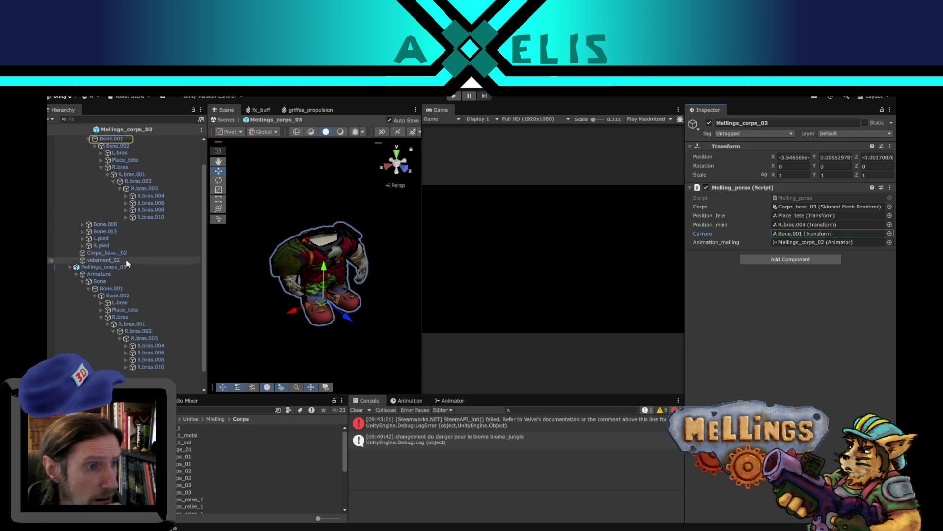
scroll(132, 258, up, 2)
mouse_move(118, 318)
mouse_down()
mouse_move(817, 239)
mouse_move(806, 258)
mouse_move(830, 242)
mouse_up()
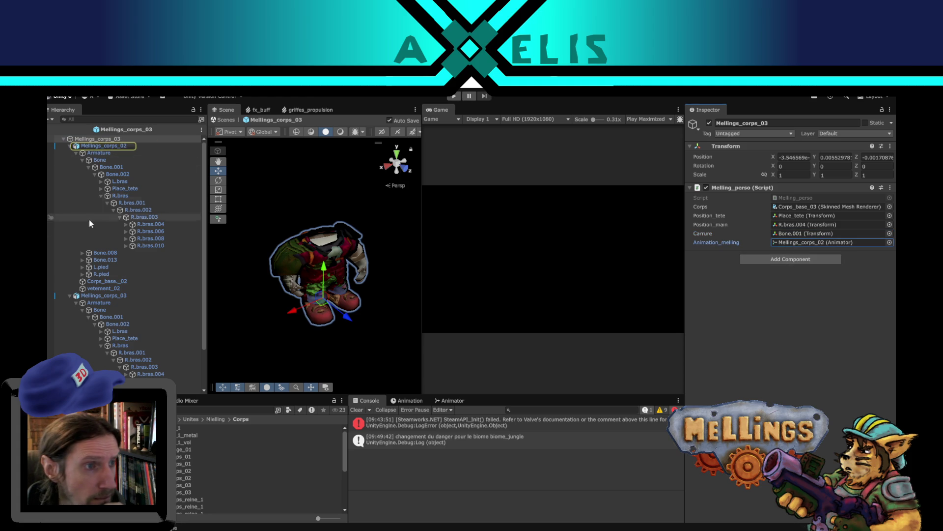
click(104, 147)
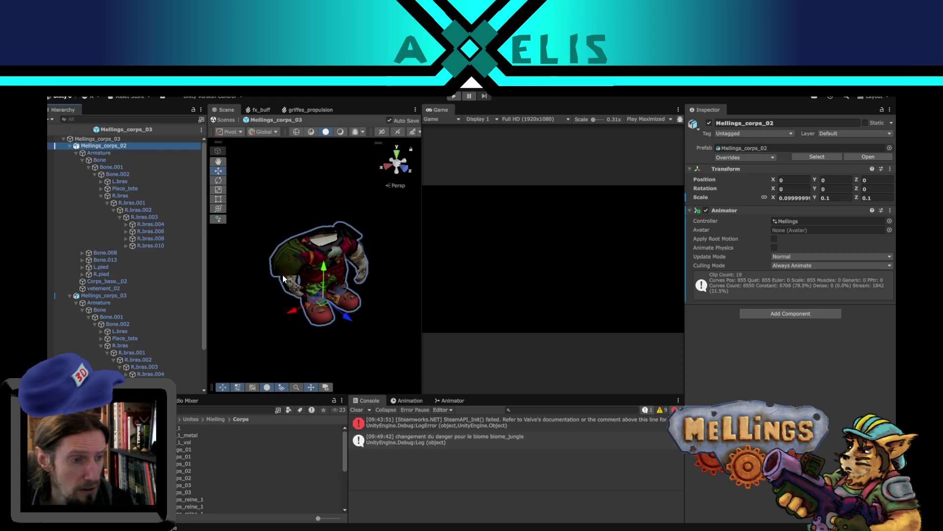
key(Delete)
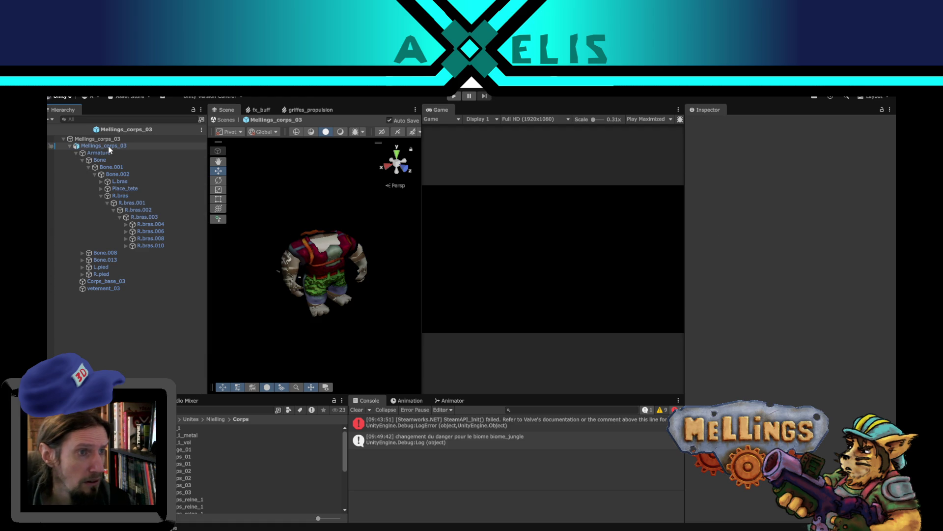
Add an Animator to the Mellings_corps_03 model using the Mellings controller
click(96, 146)
click(70, 146)
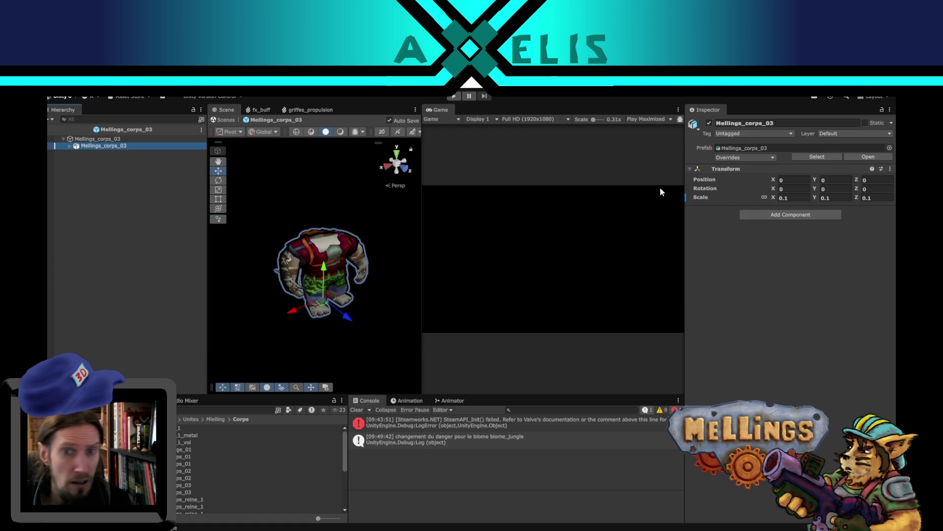
click(759, 213)
text(animat)
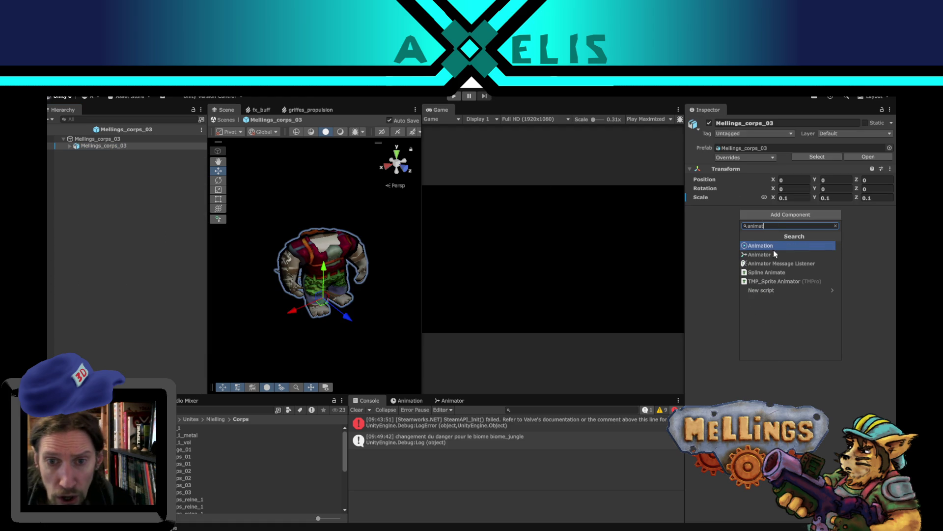
click(772, 255)
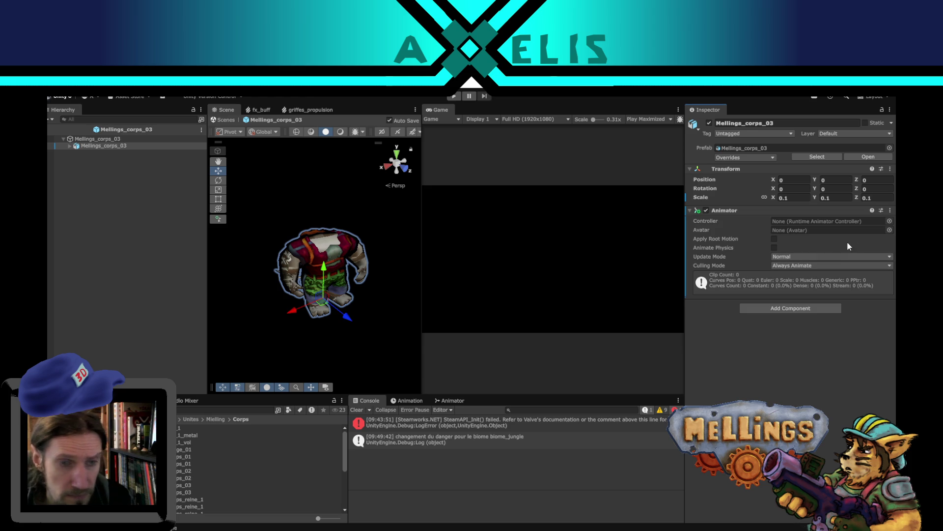
click(889, 221)
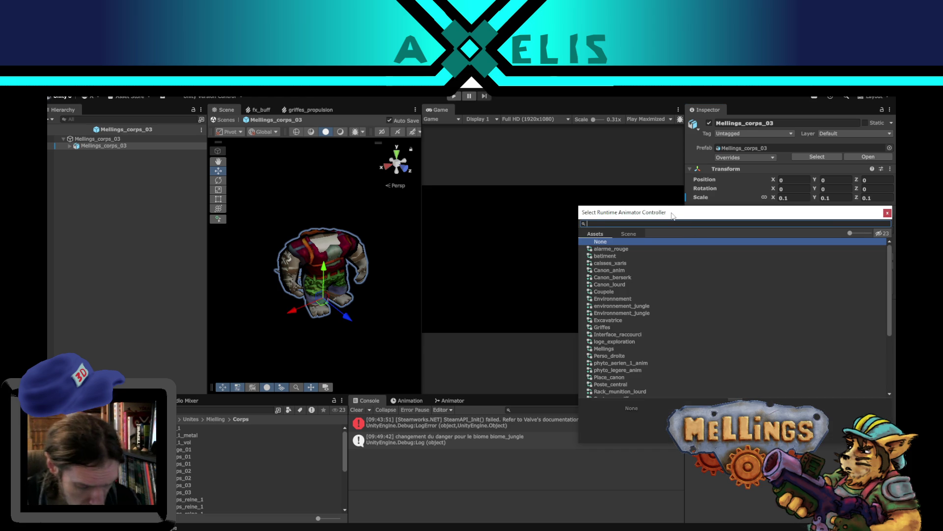
text(mell)
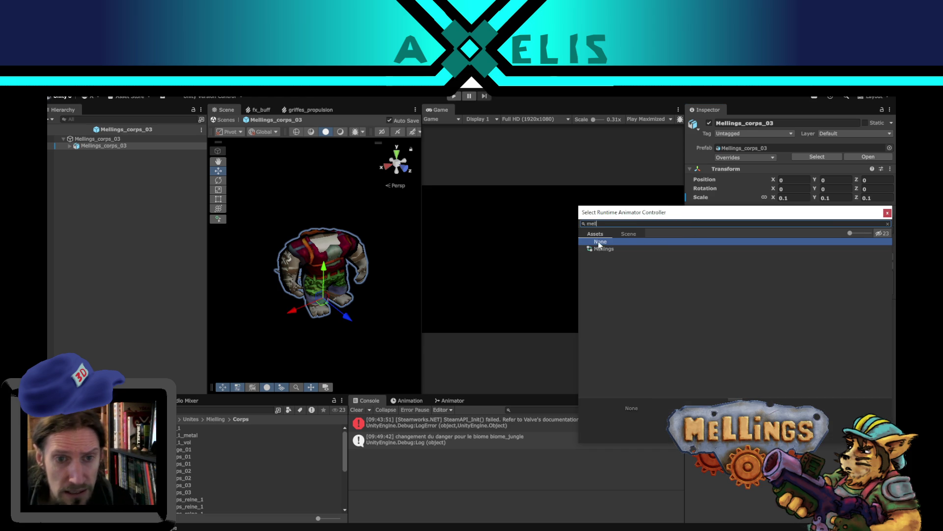
double_click(609, 249)
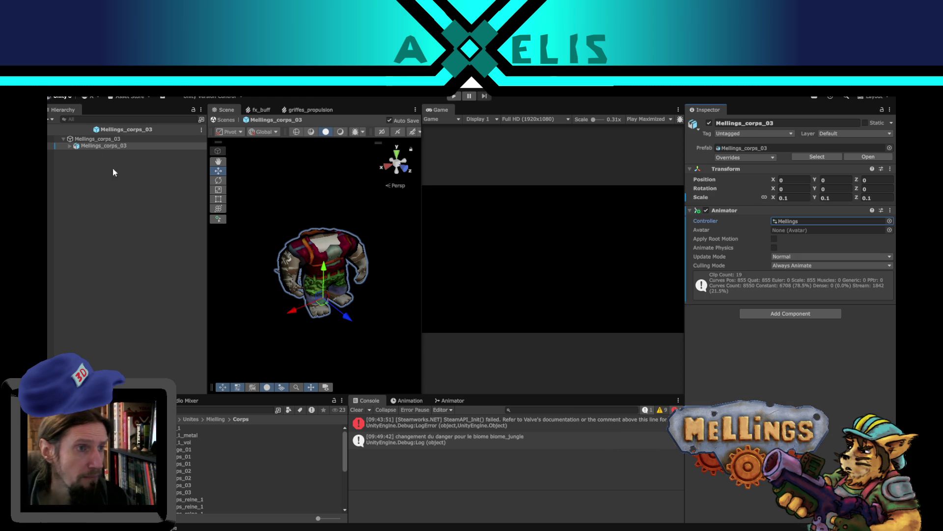
Try linking the model's Animator to the root script's Animation_melling field
click(96, 145)
drag(96, 145, 781, 243)
click(163, 294)
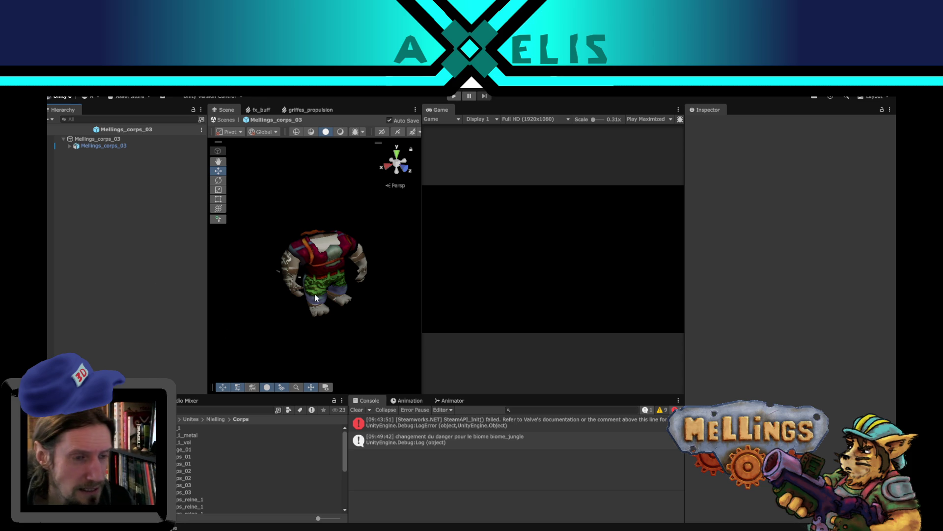
Orbit and zoom to inspect the character, then exit prefab mode to the Terrier scene
mouse_move(297, 296)
mouse_down()
mouse_move(289, 303)
mouse_move(381, 300)
mouse_move(450, 281)
mouse_move(362, 244)
mouse_move(330, 254)
mouse_up()
scroll(277, 290, up, 3)
mouse_move(277, 290)
mouse_down()
mouse_move(372, 335)
mouse_move(489, 343)
mouse_move(429, 275)
mouse_move(256, 261)
mouse_move(237, 231)
mouse_move(373, 212)
mouse_move(488, 246)
mouse_move(364, 337)
mouse_move(201, 338)
mouse_up()
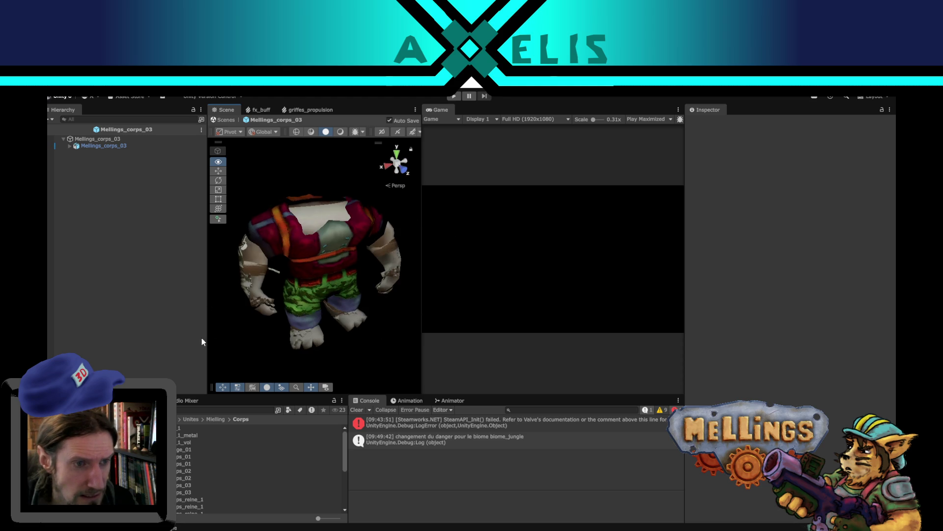
click(256, 276)
click(137, 293)
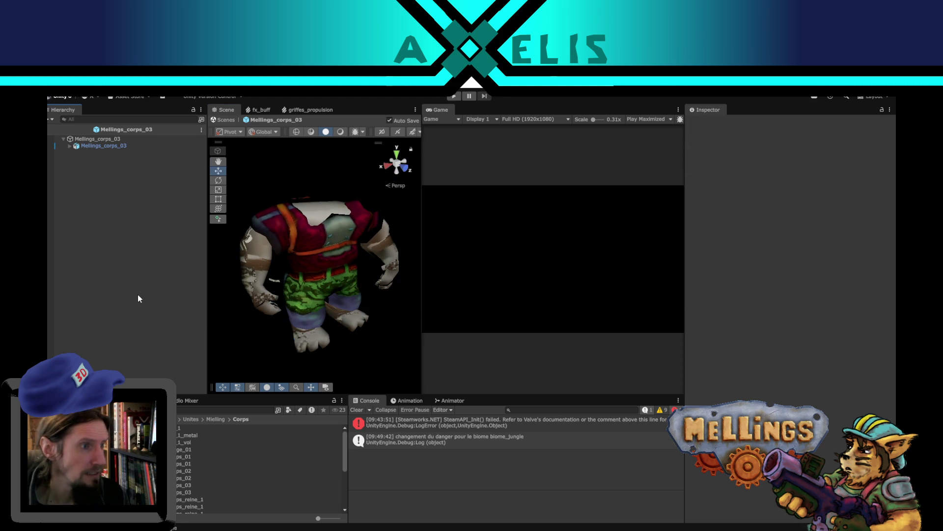
click(54, 129)
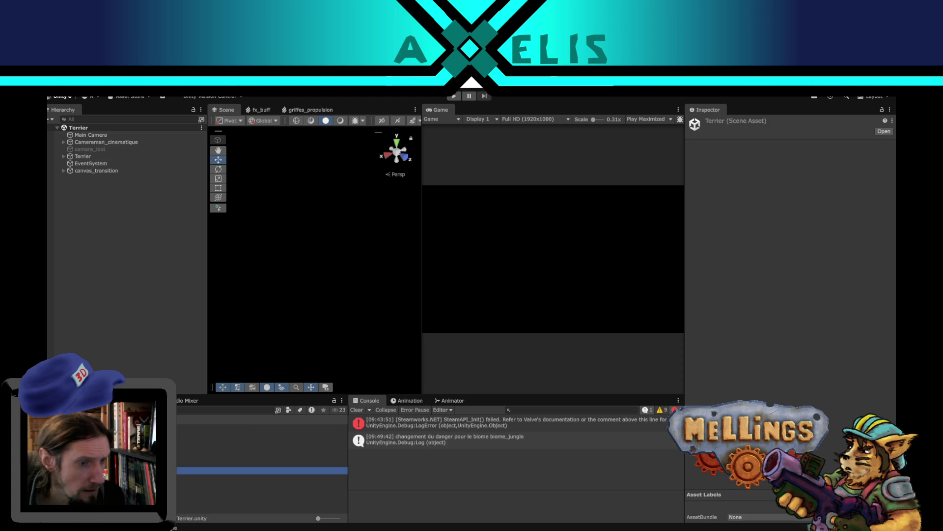
Replace Terrier's Corps_possibles Element 2 with Mellings_corps_03 and save the scene
click(93, 157)
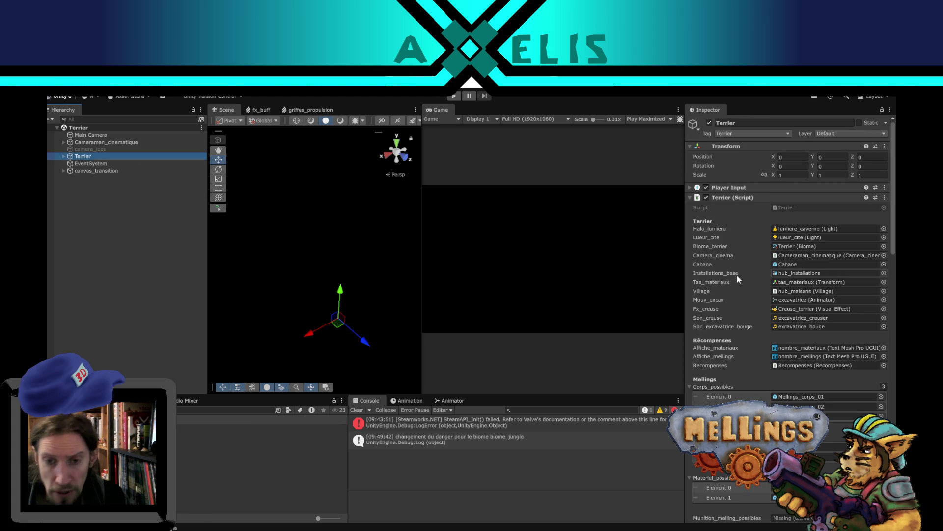
scroll(745, 322, down, 1)
click(821, 391)
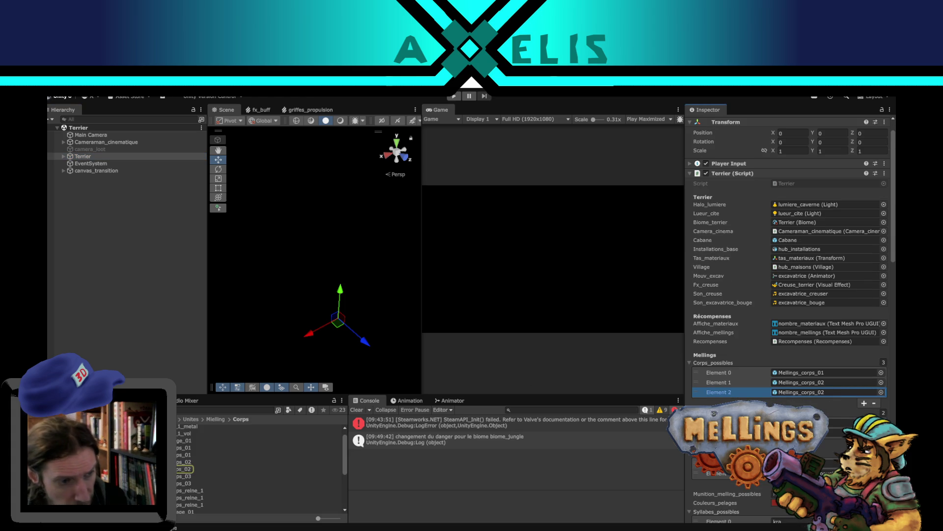
mouse_move(295, 483)
mouse_down()
mouse_move(826, 396)
mouse_move(815, 393)
mouse_up()
click(83, 289)
key(ctrl+s)
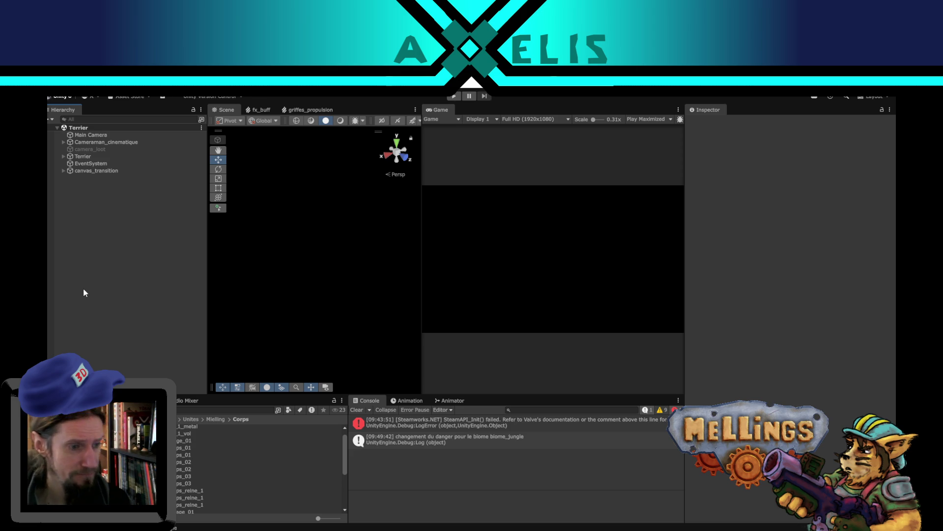
click(183, 448)
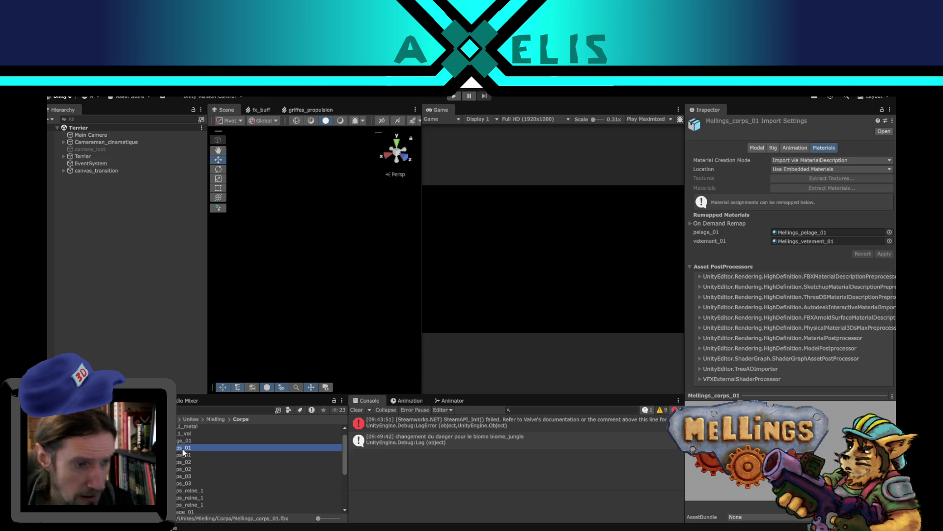
Add a clip with the Rire source take to Mellings_corps_01.fbx and apply
click(793, 147)
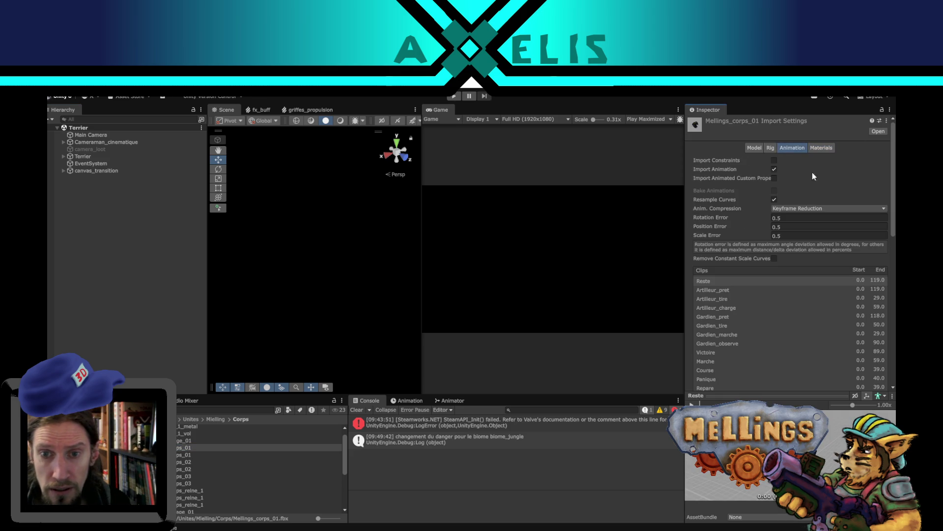
scroll(803, 316, down, 5)
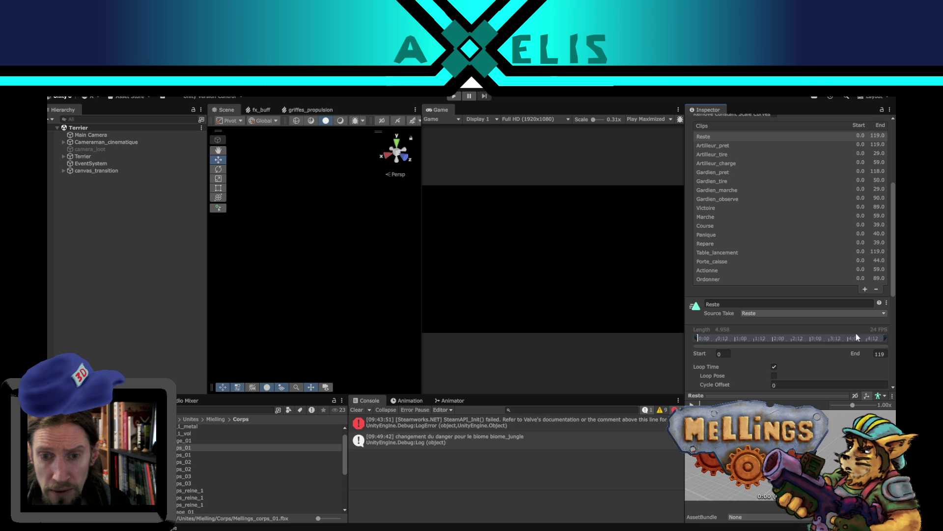
click(864, 288)
click(786, 322)
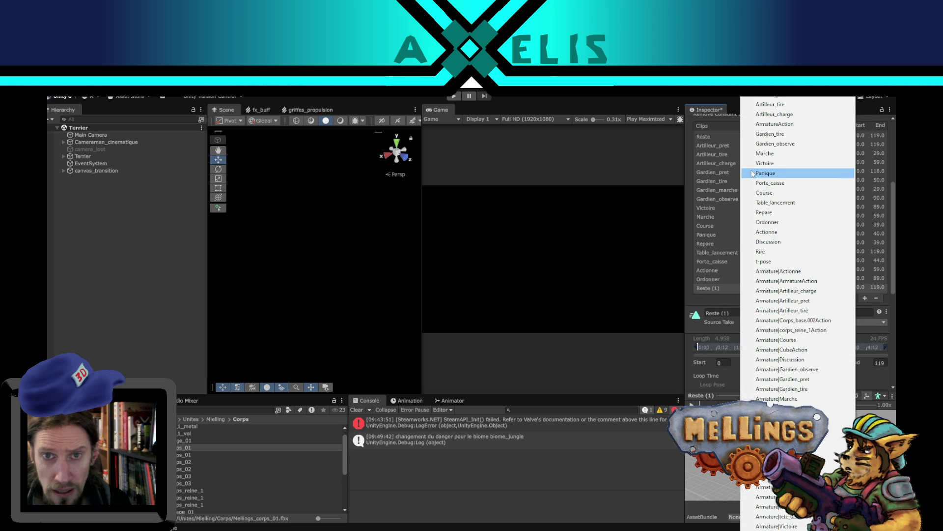
click(766, 251)
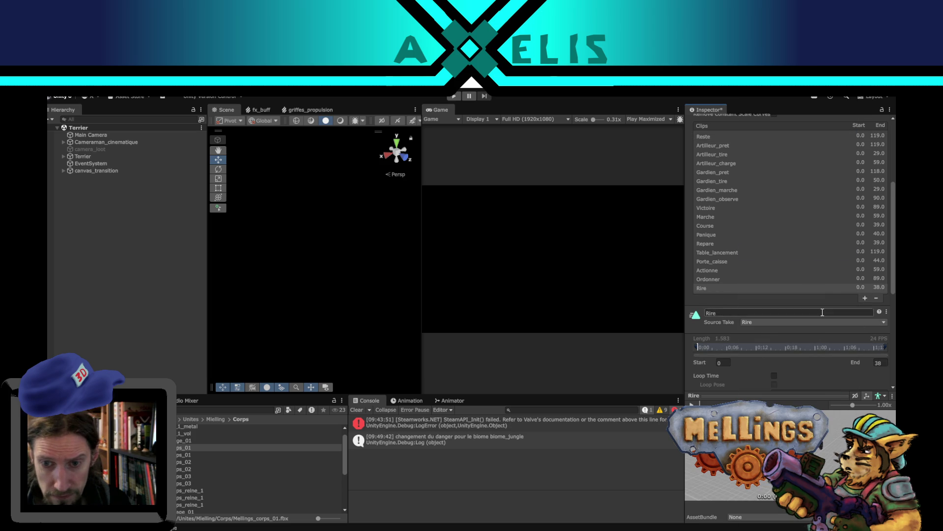
scroll(859, 334, down, 3)
click(878, 374)
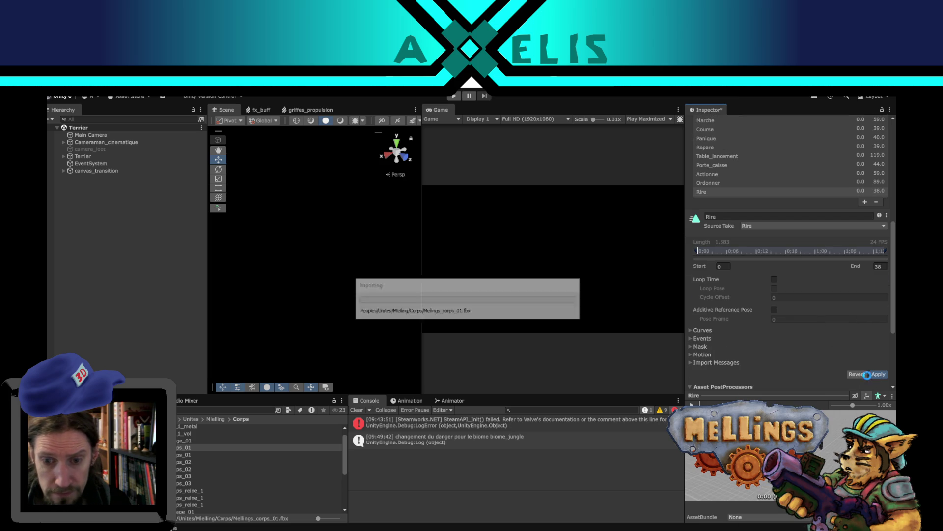
Add a Rire clip to Mellings_corps_02.fbx, apply, and open the Intro Demo scene
click(183, 464)
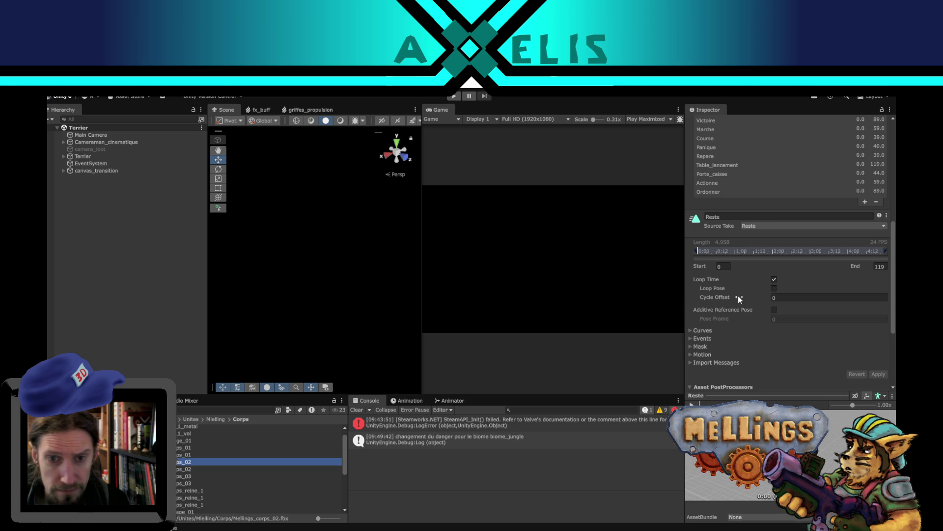
click(761, 274)
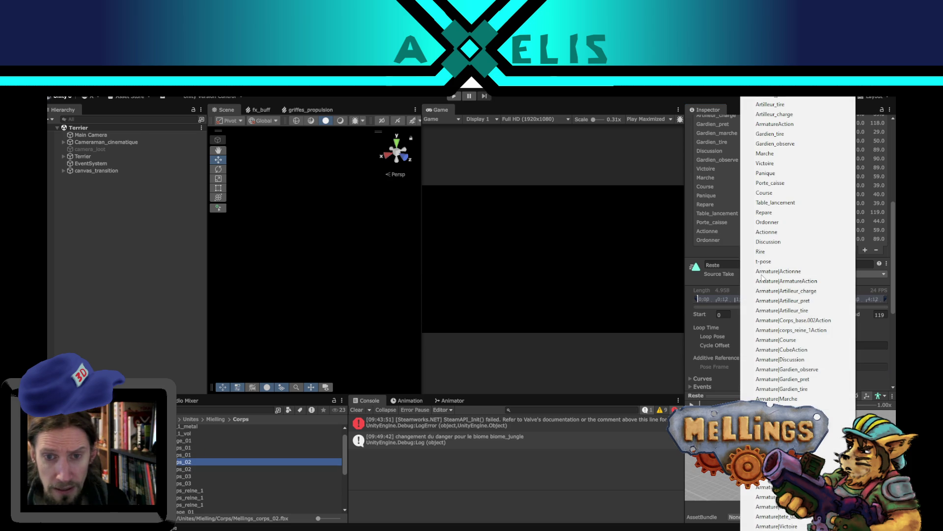
click(865, 270)
click(865, 250)
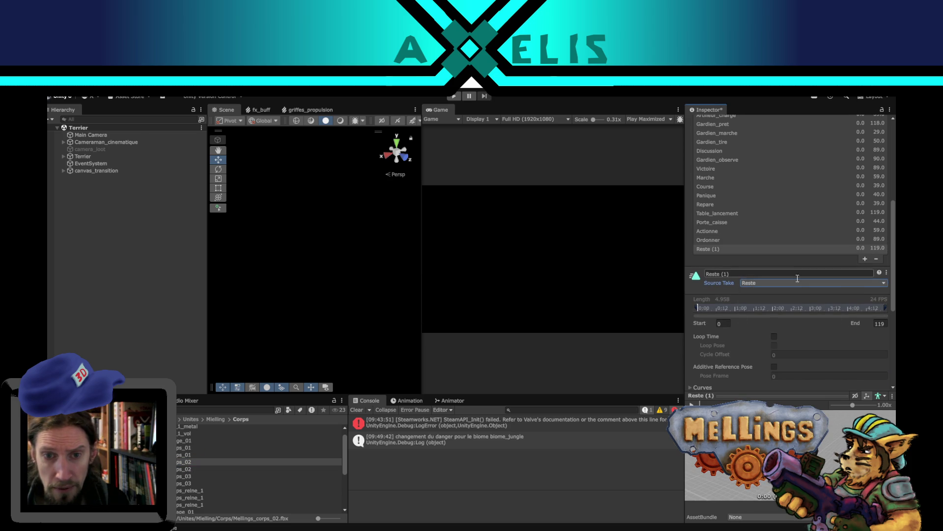
click(793, 283)
click(761, 251)
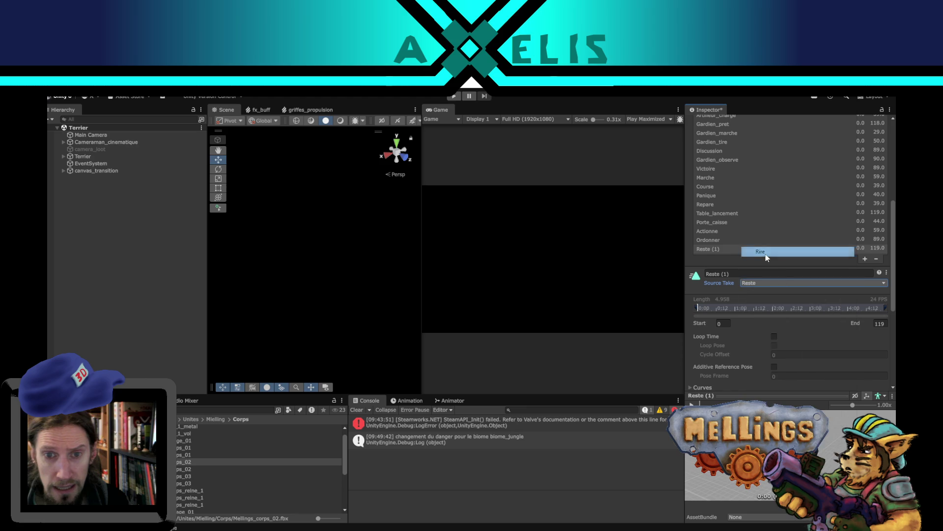
scroll(874, 340, down, 5)
click(878, 335)
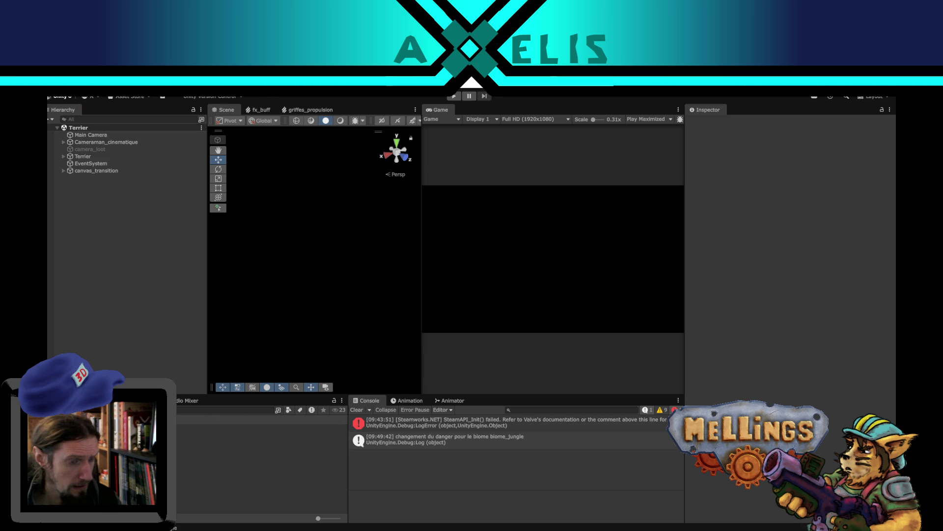
double_click(277, 463)
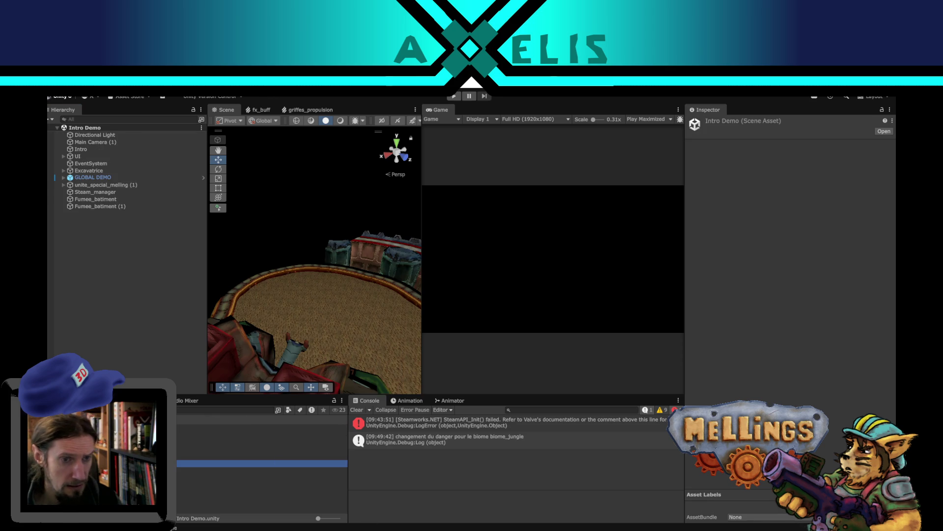
key(alt+Tab)
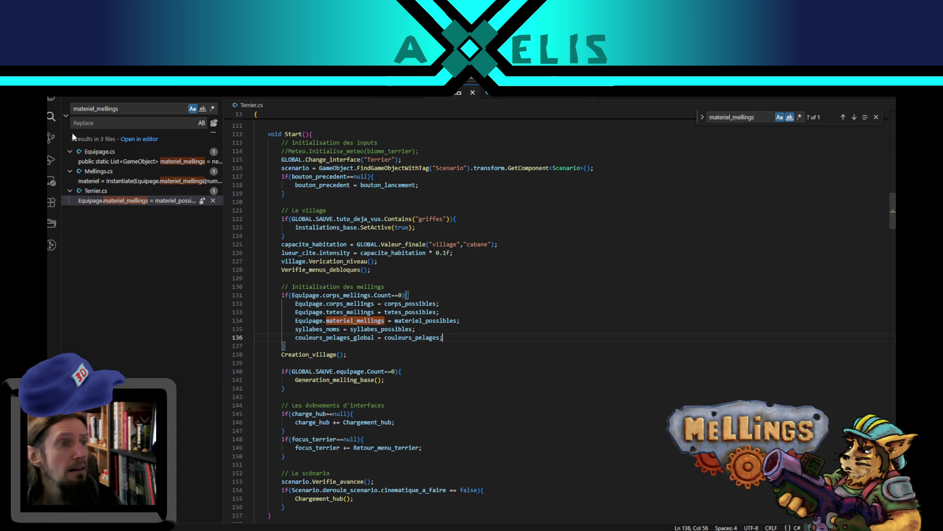
Review the materiel_mellings declaration and melling_base field in Equipage.cs
key(ctrl+shift+e)
click(405, 96)
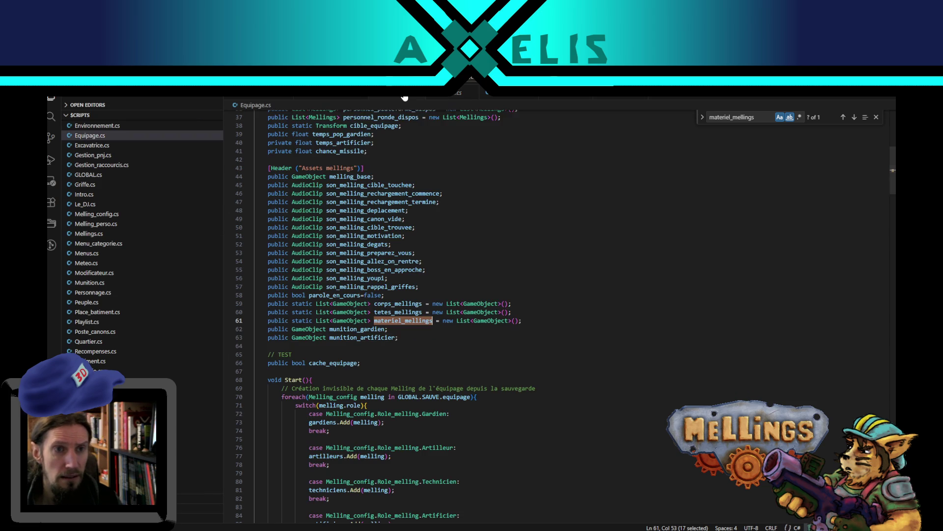
scroll(431, 332, down, 4)
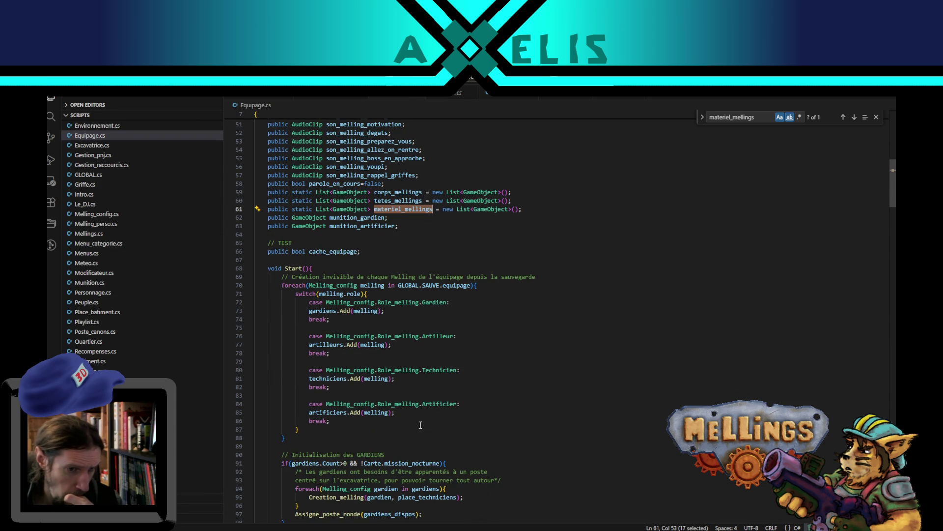
scroll(413, 420, down, 10)
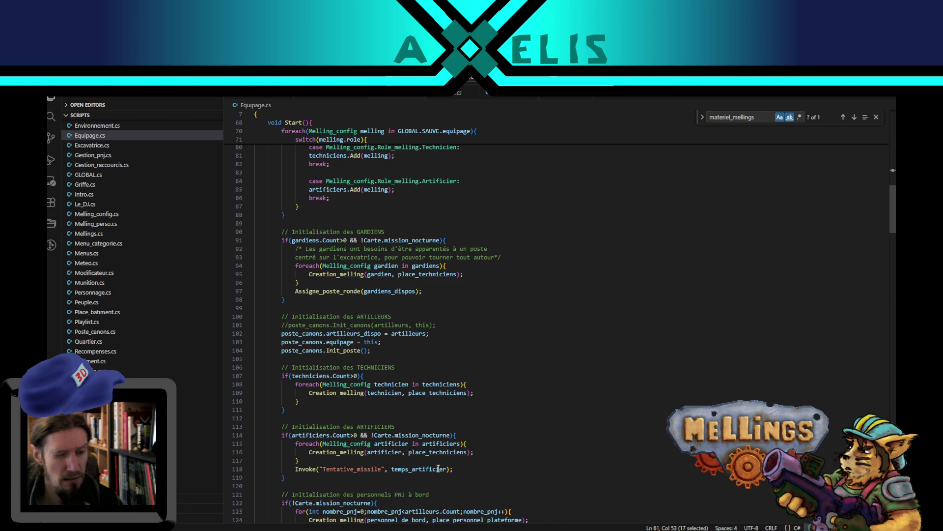
scroll(438, 468, up, 10)
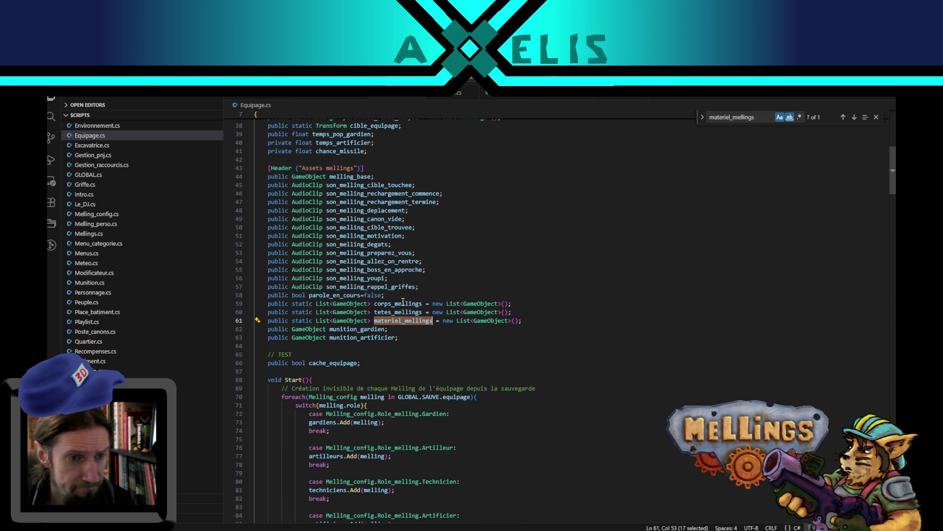
scroll(300, 284, up, 12)
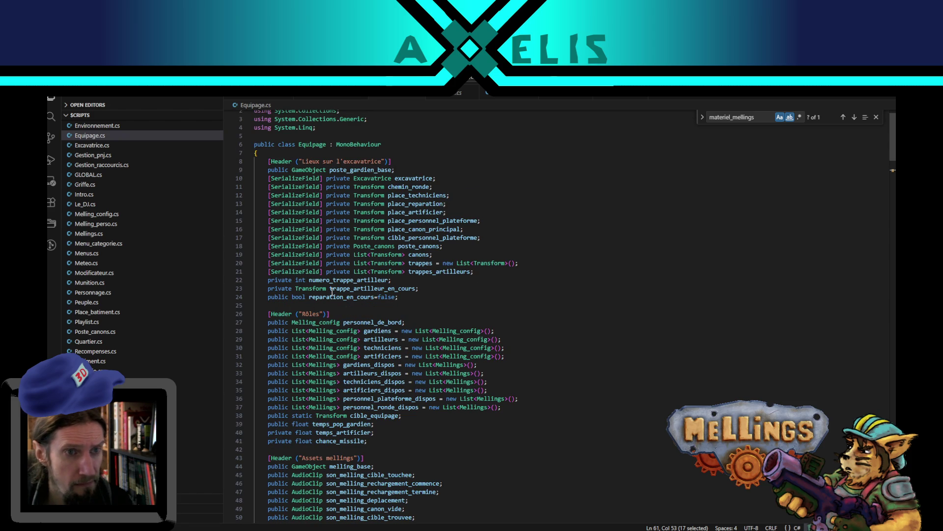
scroll(332, 291, down, 4)
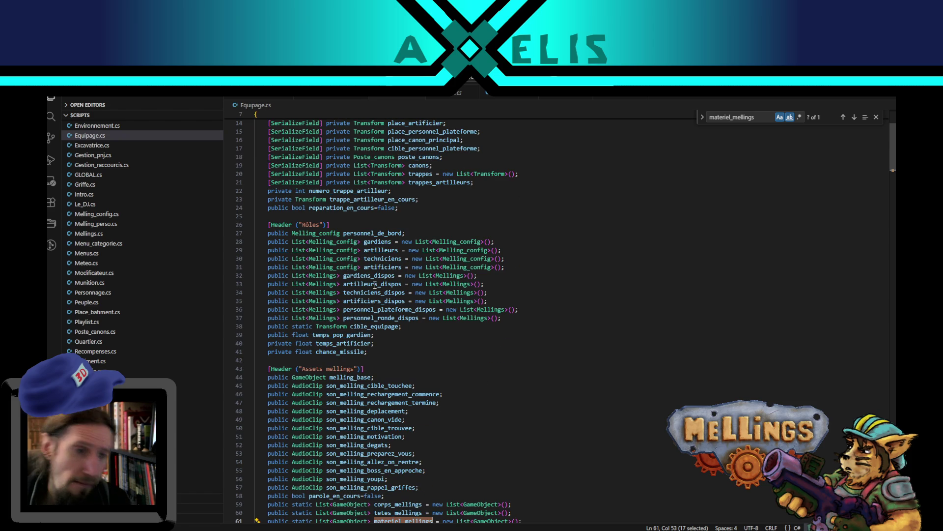
scroll(375, 285, down, 3)
double_click(348, 310)
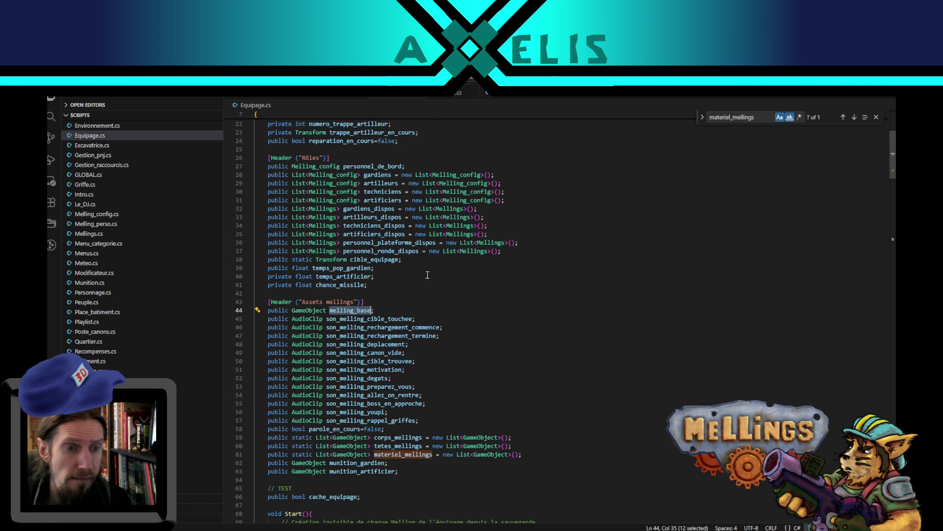
scroll(455, 117, down, 10)
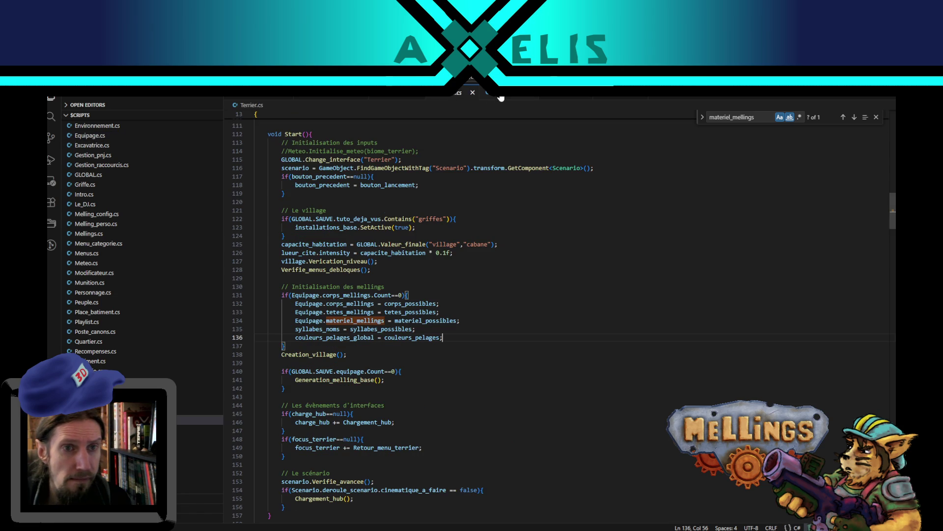
Look over GLOBAL.cs and leave Autoroute.cs showing in the editor
click(500, 93)
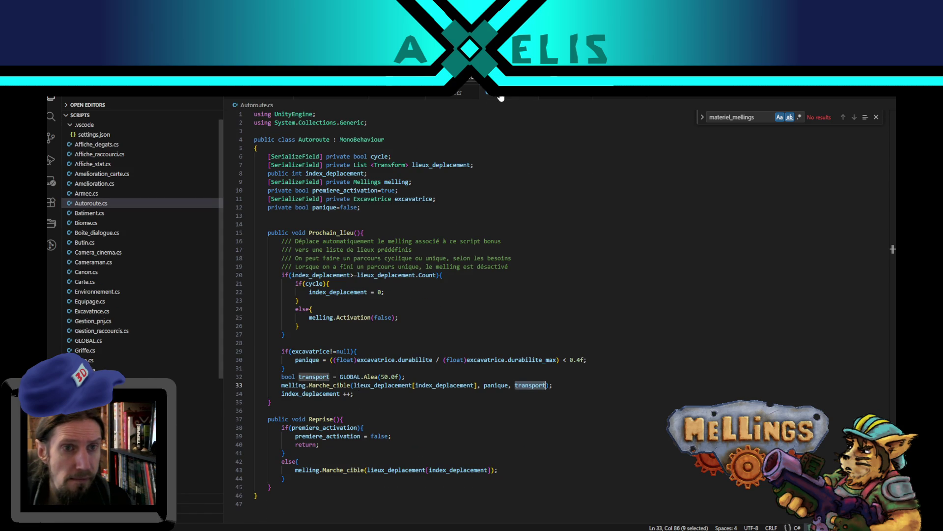
click(873, 119)
click(556, 94)
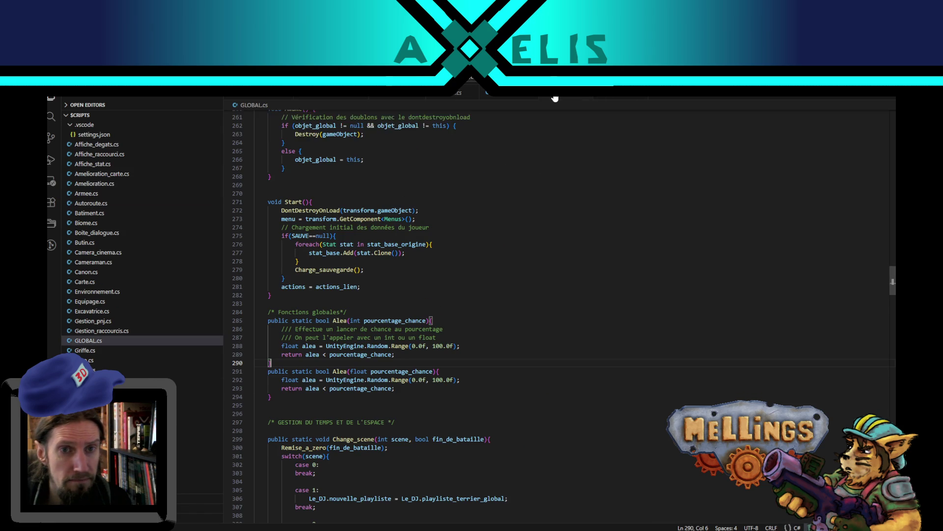
click(516, 98)
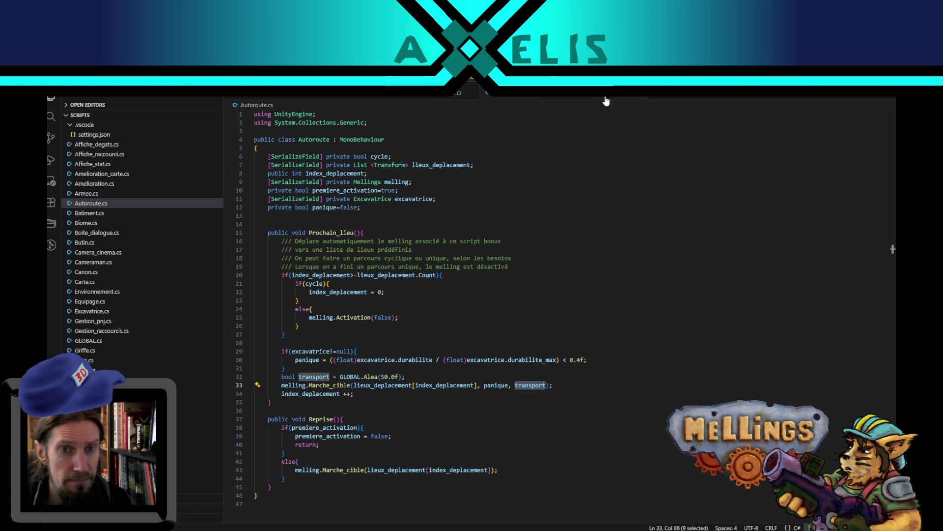
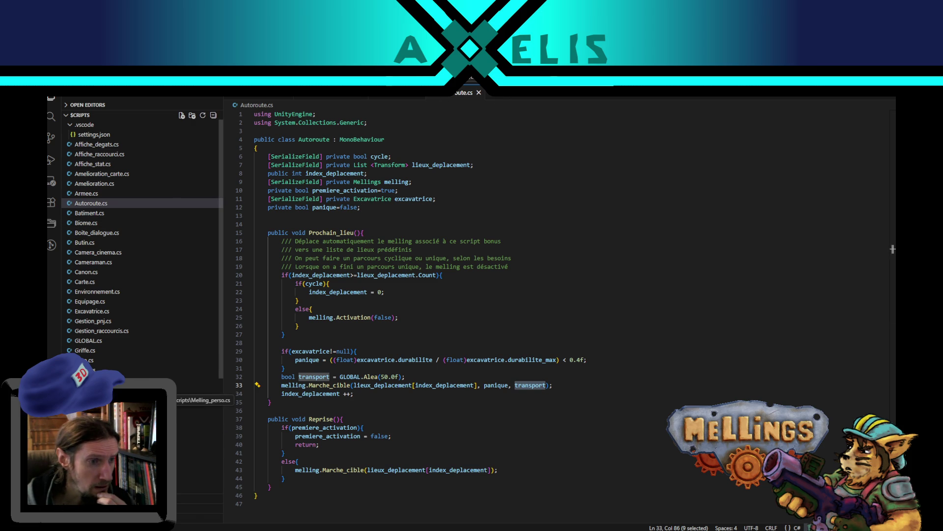
Review Excavatrice.cs's firing code down to Change_canon, then return to the Unity editor
click(197, 398)
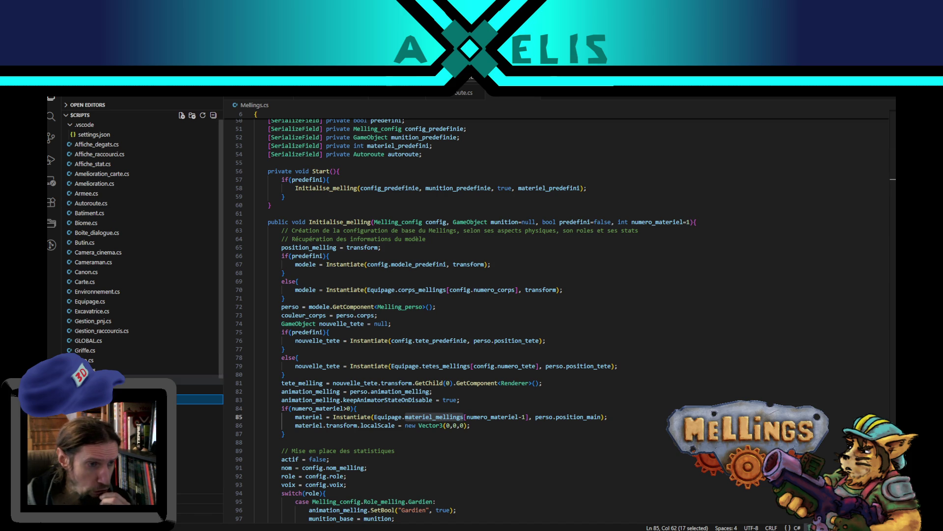
click(104, 311)
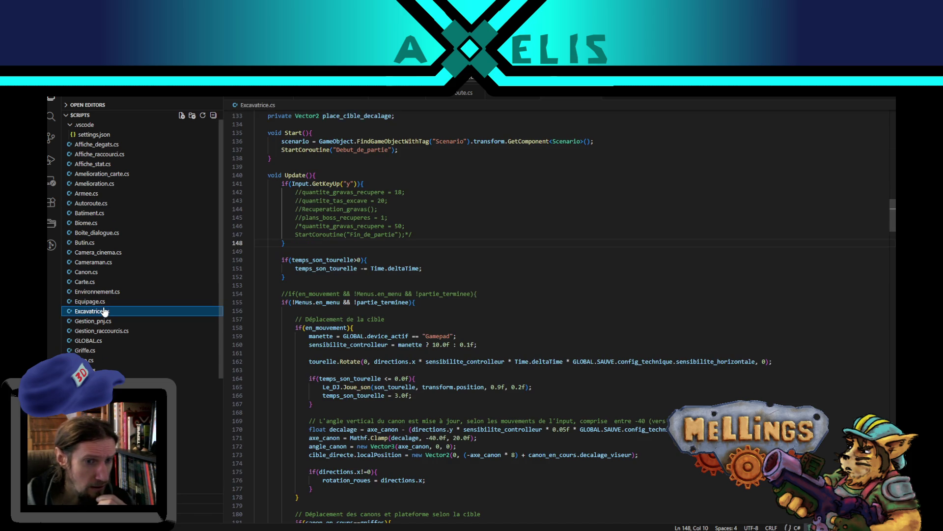
scroll(451, 284, down, 3)
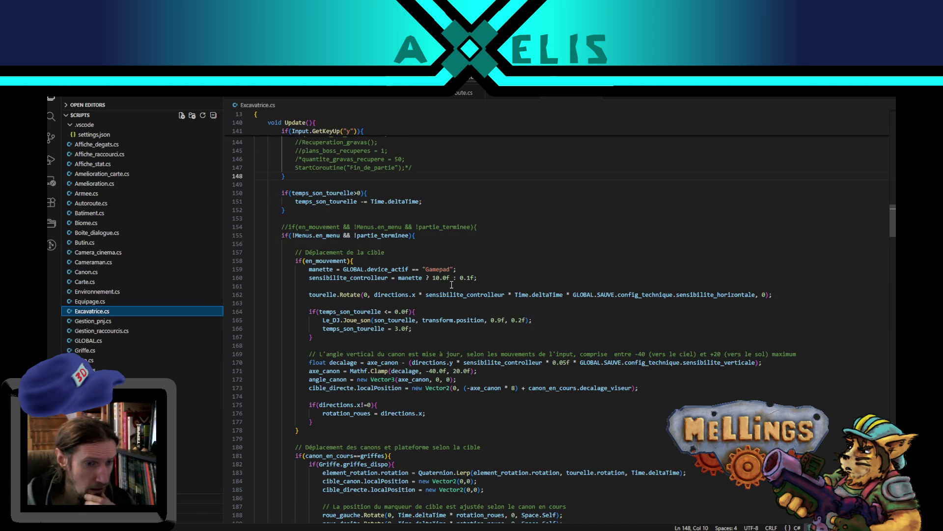
scroll(451, 284, down, 5)
drag(893, 231, 893, 336)
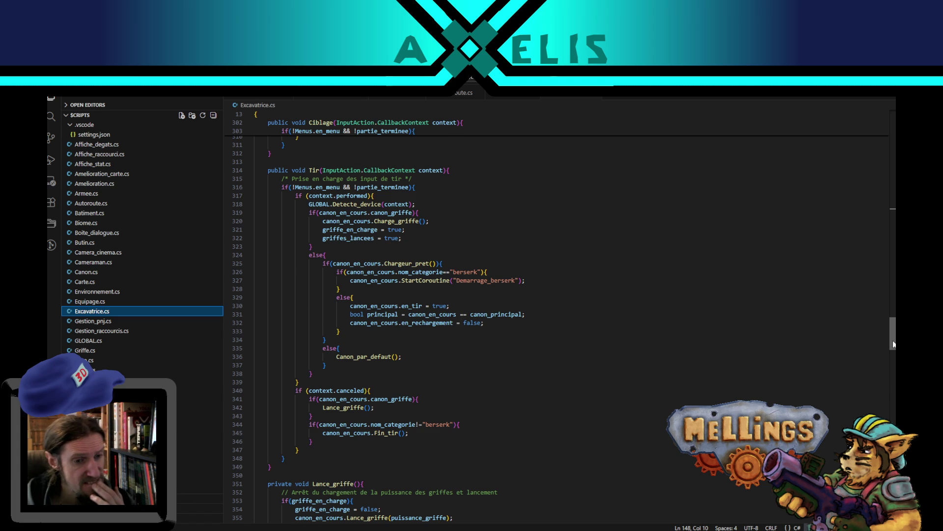
drag(893, 336, 886, 372)
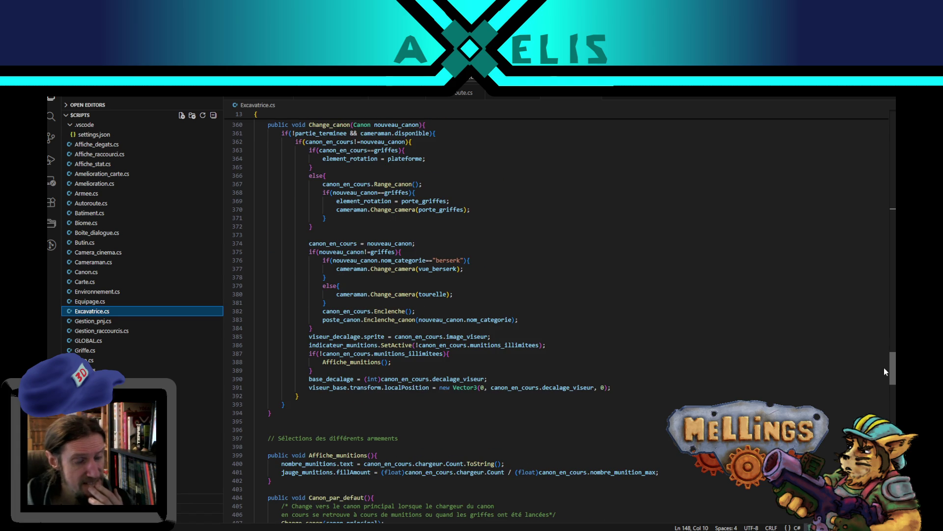
key(alt+Tab)
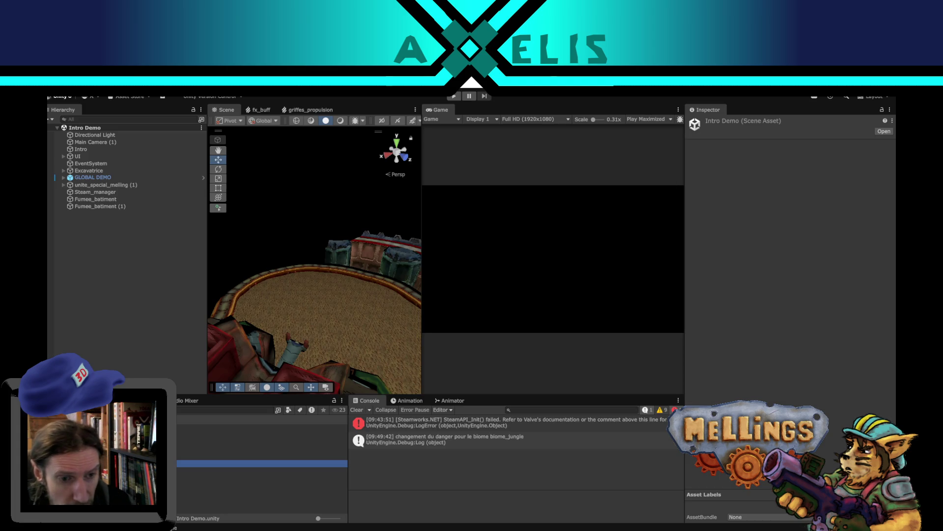
Drag a clip from Unites/Melling/Corps into the Mellings animator graph and maximize the graph
click(455, 400)
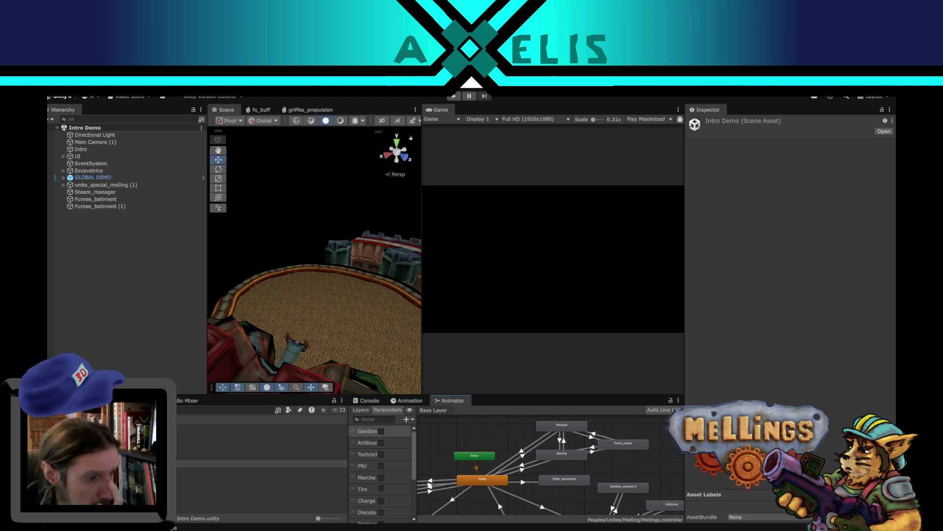
drag(450, 436, 515, 429)
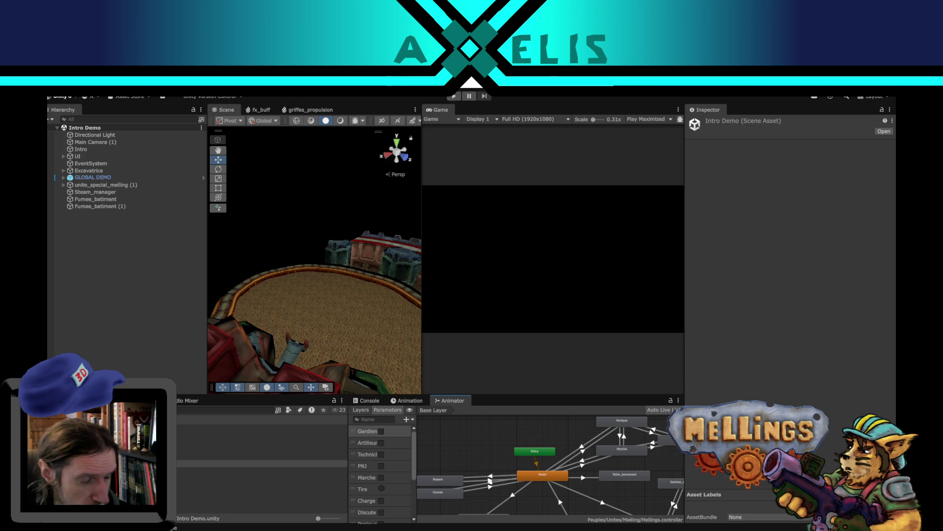
double_click(201, 464)
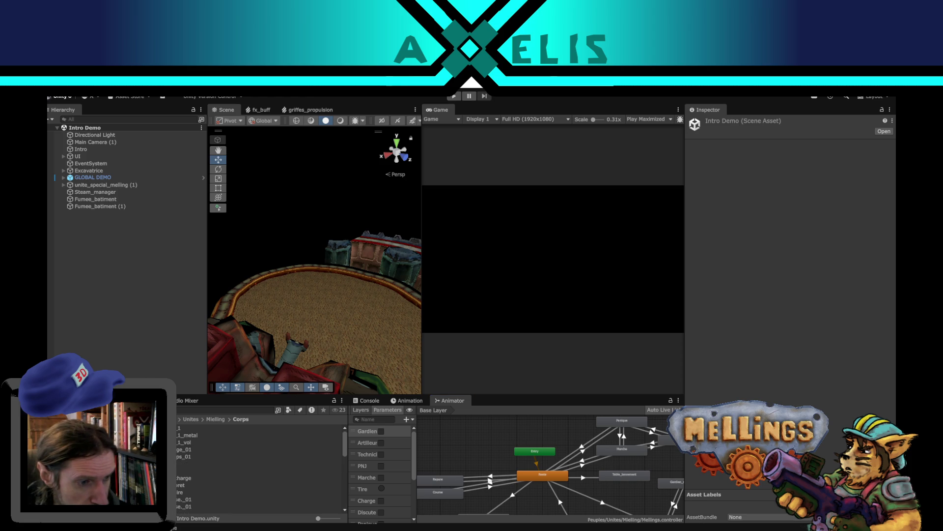
scroll(185, 465, down, 5)
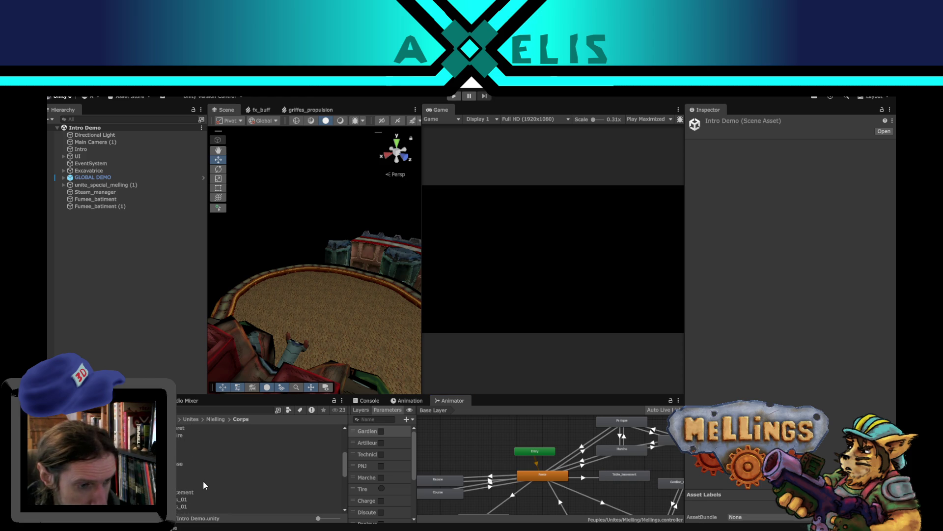
drag(190, 482, 486, 437)
scroll(517, 451, down, 5)
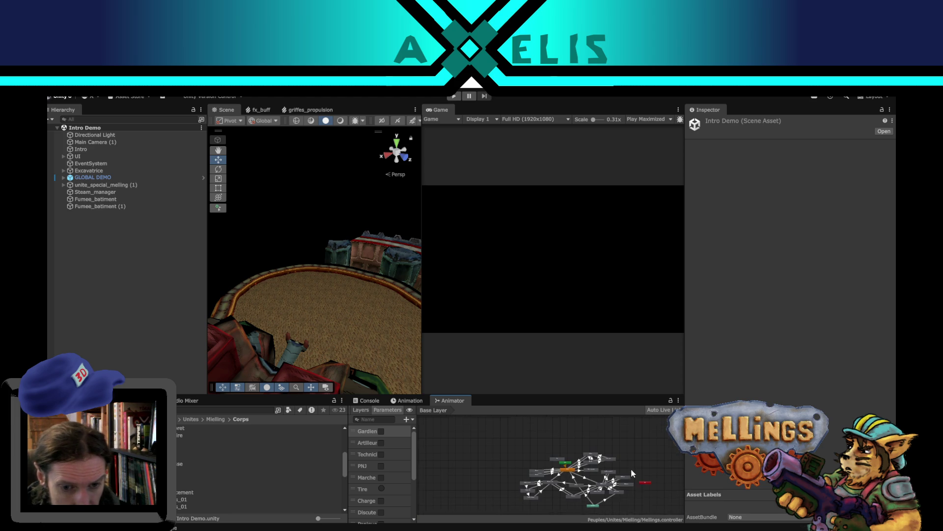
key(shift+space)
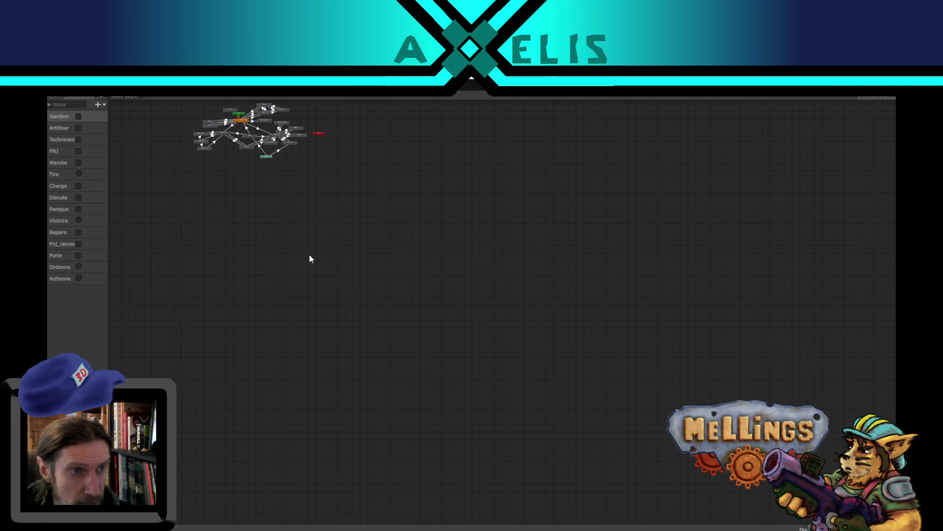
Arrange Any State, Discussion and Rire in the graph and resize the floating Animator window
drag(310, 256, 422, 428)
scroll(351, 268, up, 10)
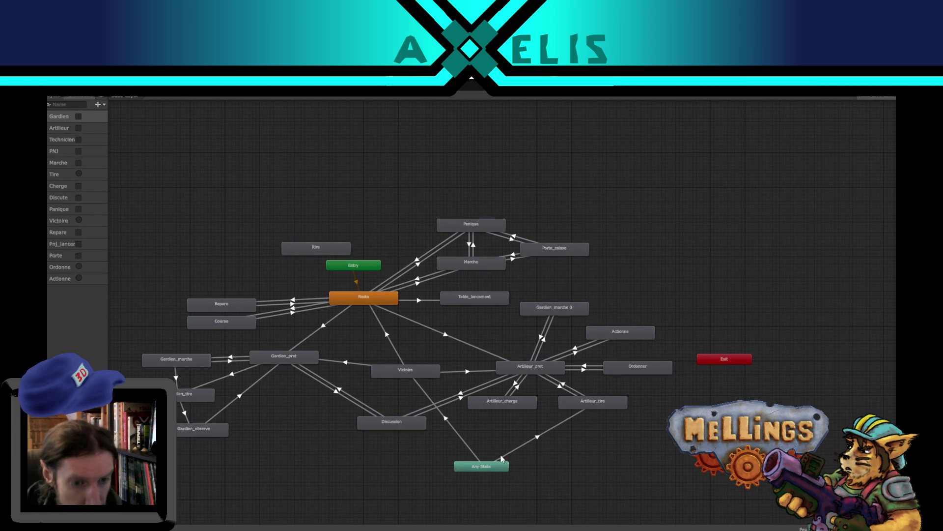
mouse_move(488, 470)
mouse_down()
mouse_move(494, 453)
mouse_move(498, 465)
mouse_up()
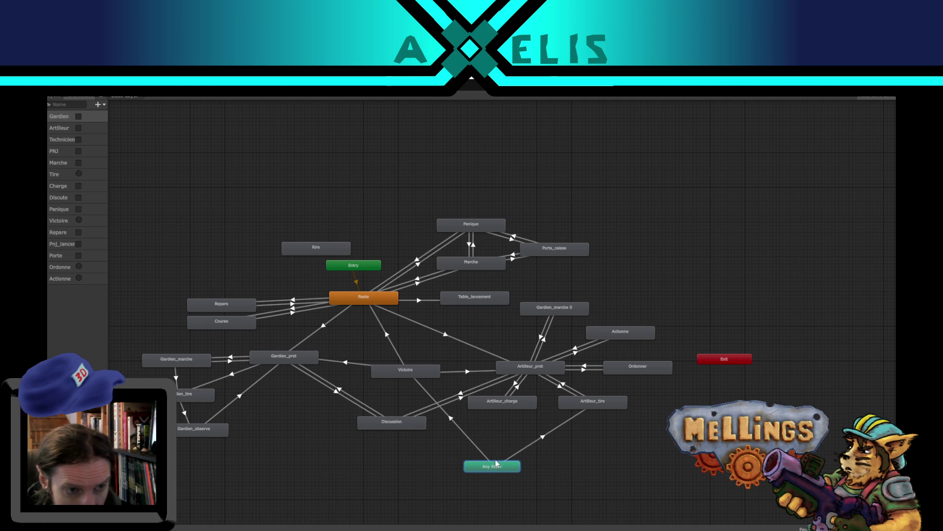
mouse_move(404, 425)
mouse_down()
mouse_move(357, 445)
mouse_move(379, 433)
mouse_up()
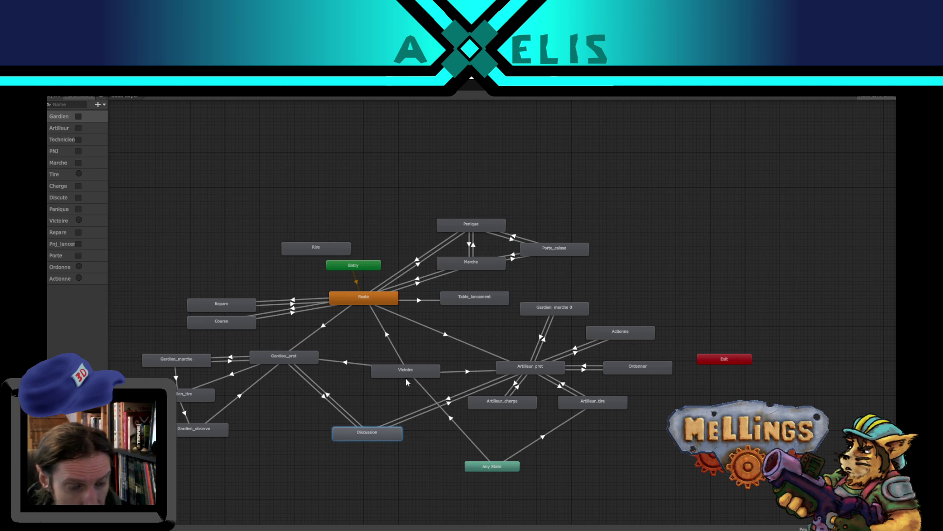
mouse_move(326, 245)
mouse_down()
mouse_move(436, 488)
mouse_move(419, 488)
mouse_move(420, 476)
mouse_up()
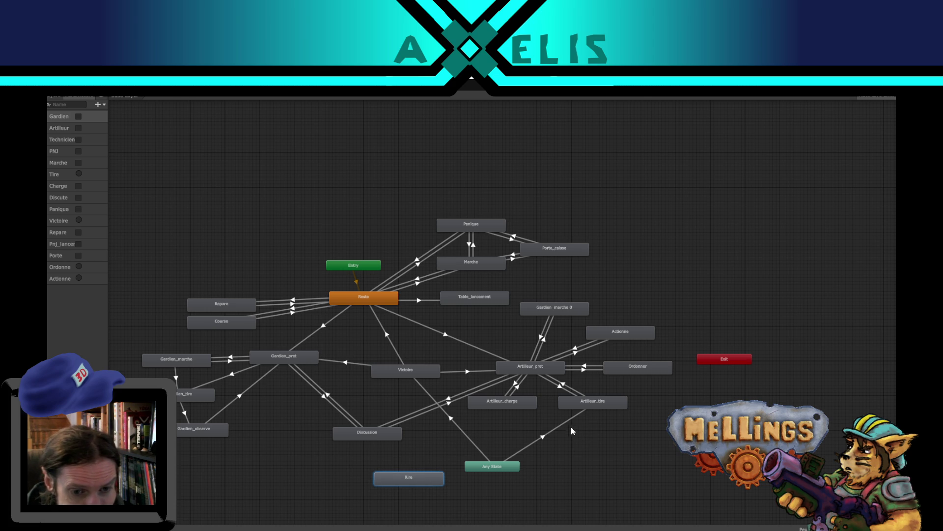
click(547, 433)
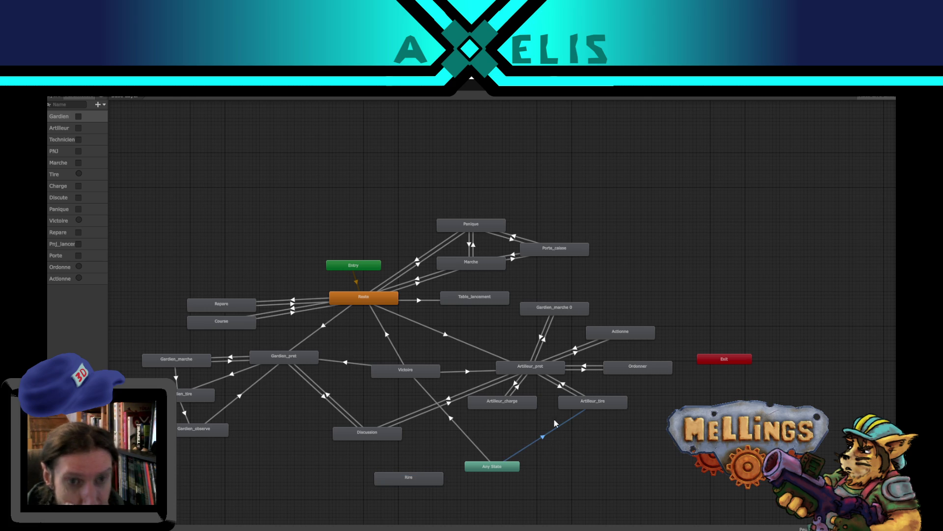
mouse_move(621, 94)
mouse_down()
mouse_move(621, 189)
mouse_move(564, 200)
mouse_move(274, 113)
mouse_up()
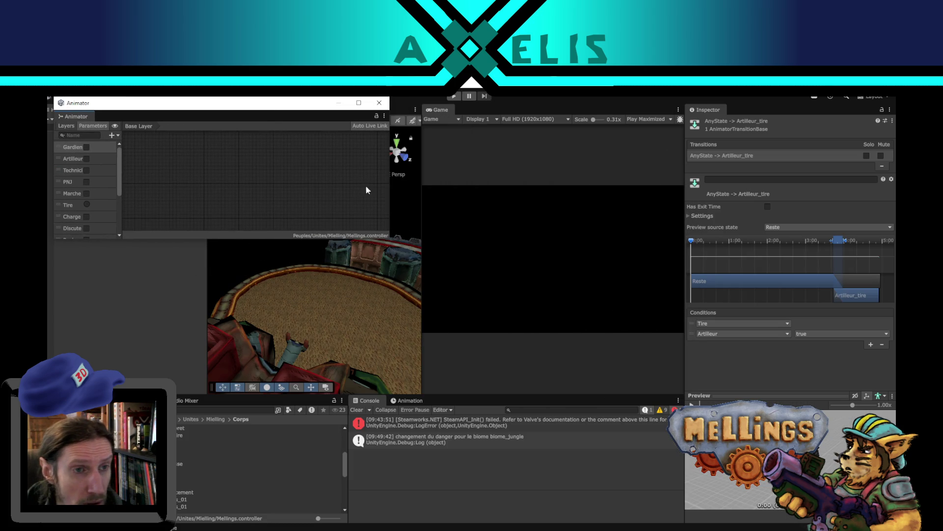
mouse_move(389, 238)
mouse_down()
mouse_move(584, 511)
mouse_move(665, 502)
mouse_up()
drag(504, 378, 435, 281)
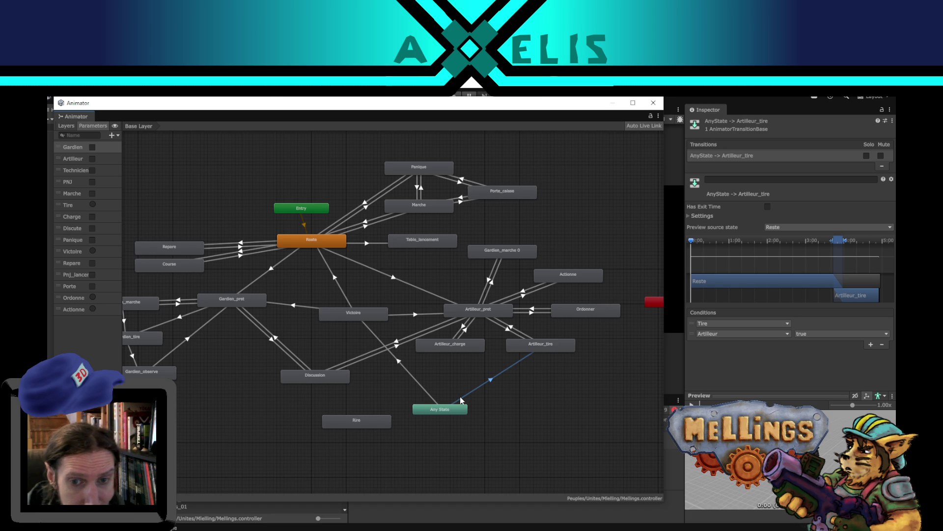
Make a transition from Any State to the Rire state
click(421, 383)
click(361, 427)
right_click(436, 412)
click(457, 416)
click(371, 420)
drag(371, 420, 347, 434)
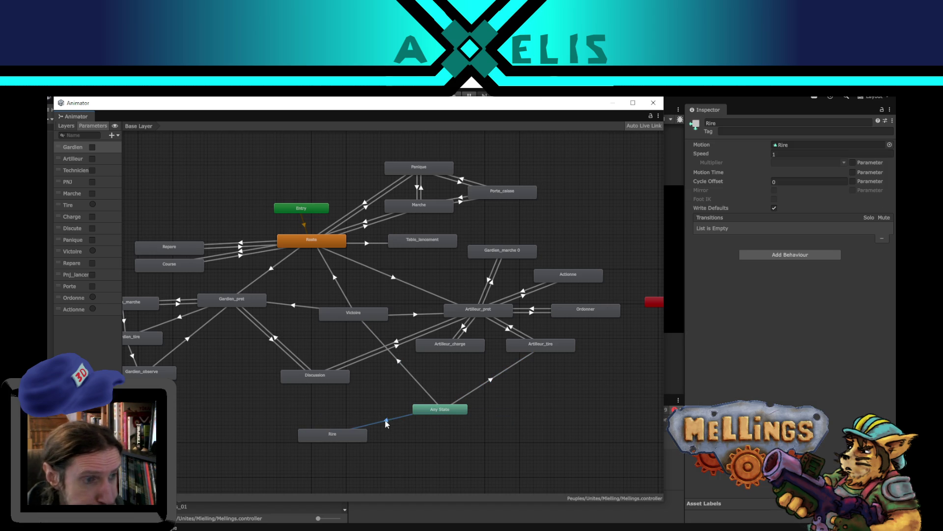
Add a condition to the Any State to Rire transition, comparing it with Victoire to Reste
click(386, 422)
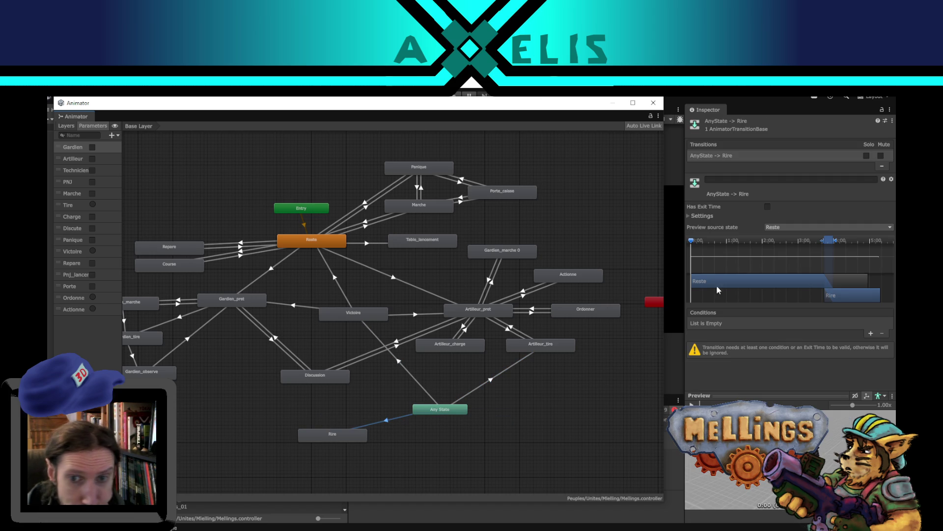
click(869, 334)
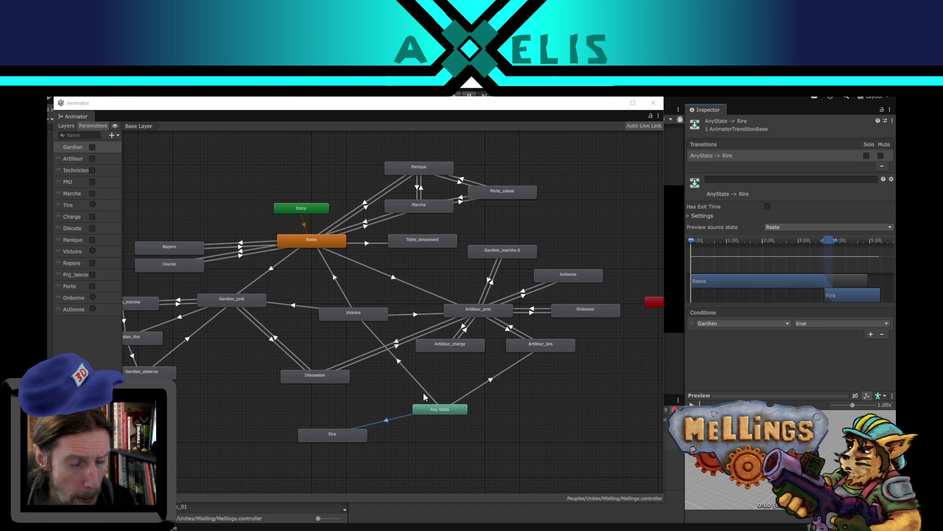
click(333, 287)
click(343, 296)
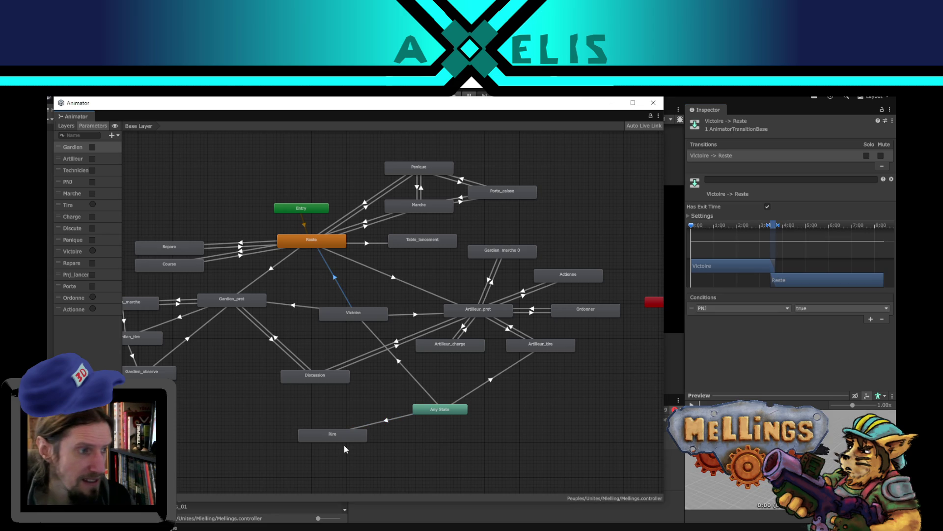
click(334, 438)
click(388, 418)
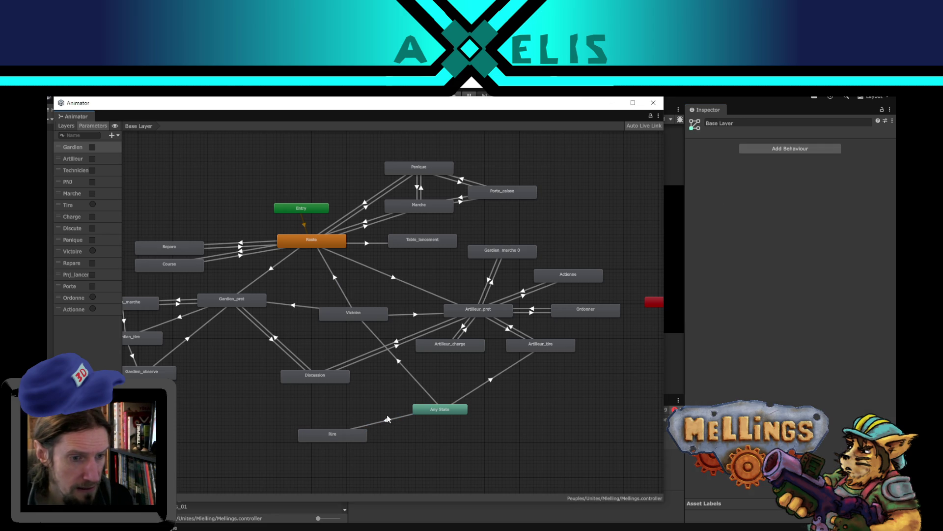
click(384, 421)
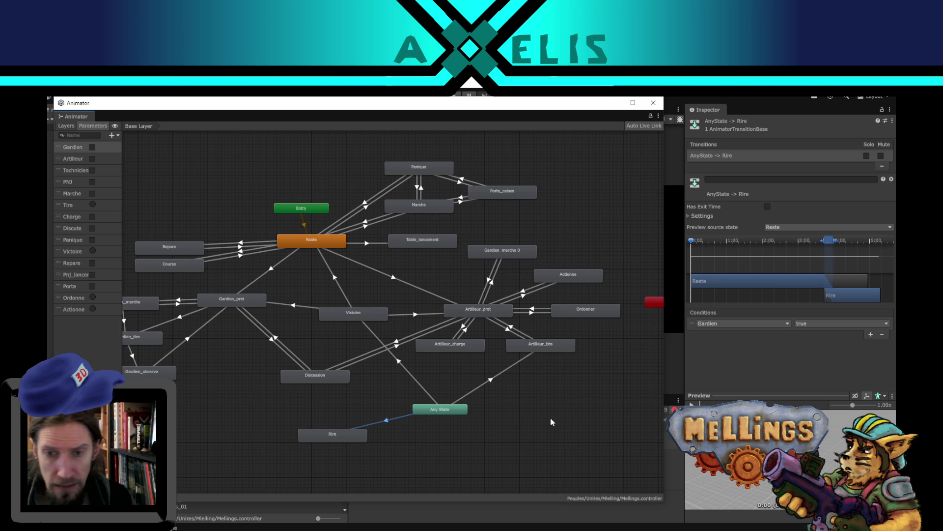
click(782, 325)
click(781, 328)
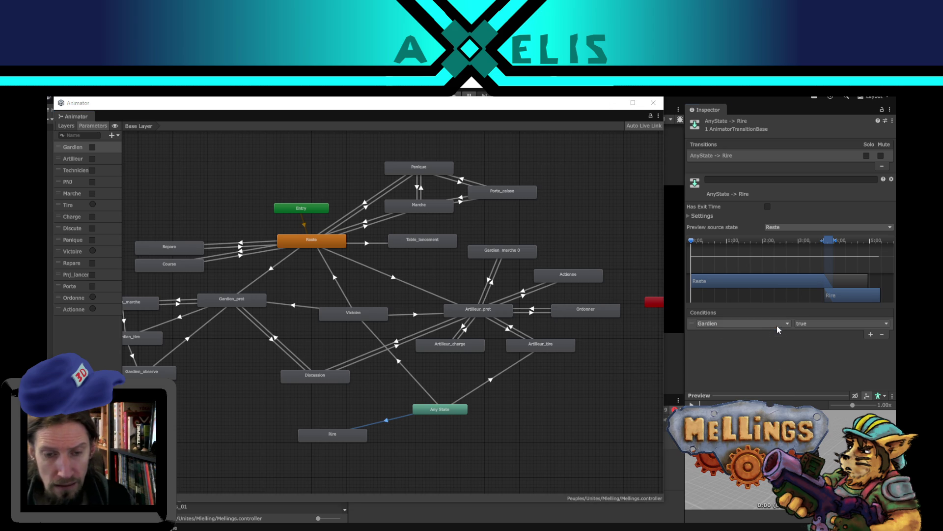
Create a trigger parameter named Rire and use it as the transition's condition
click(111, 135)
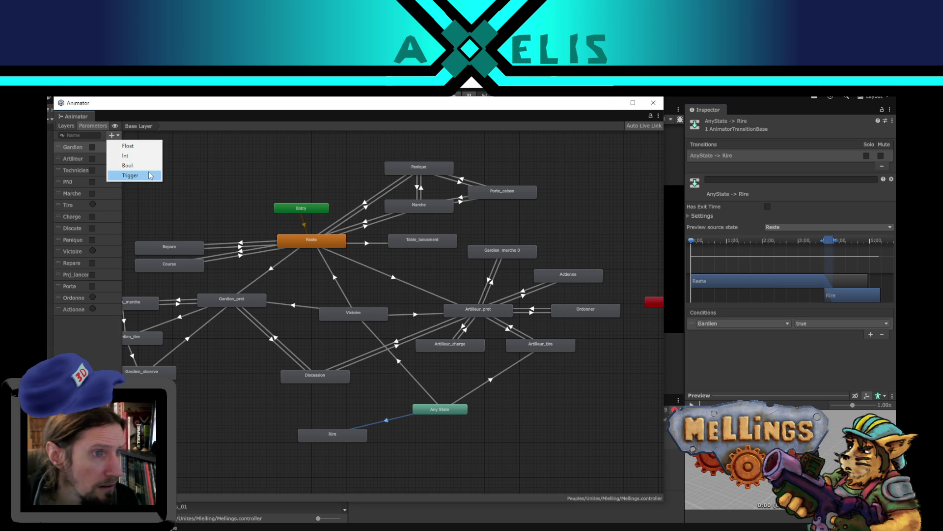
click(126, 175)
text(R)
key(Return)
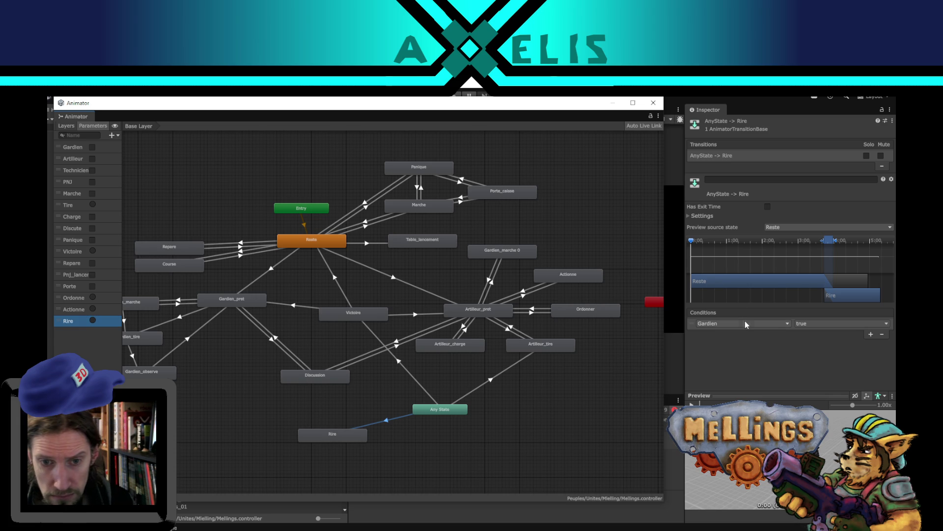
click(744, 323)
click(712, 466)
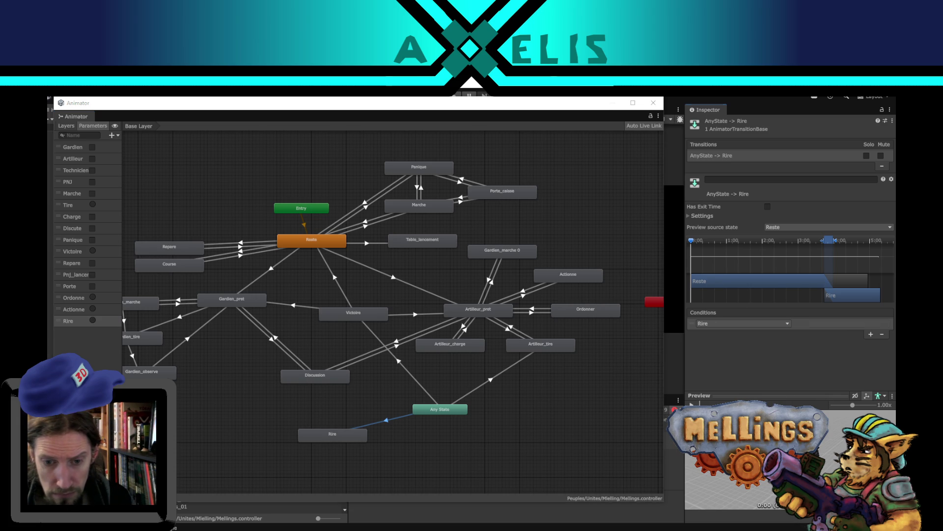
drag(332, 439, 305, 440)
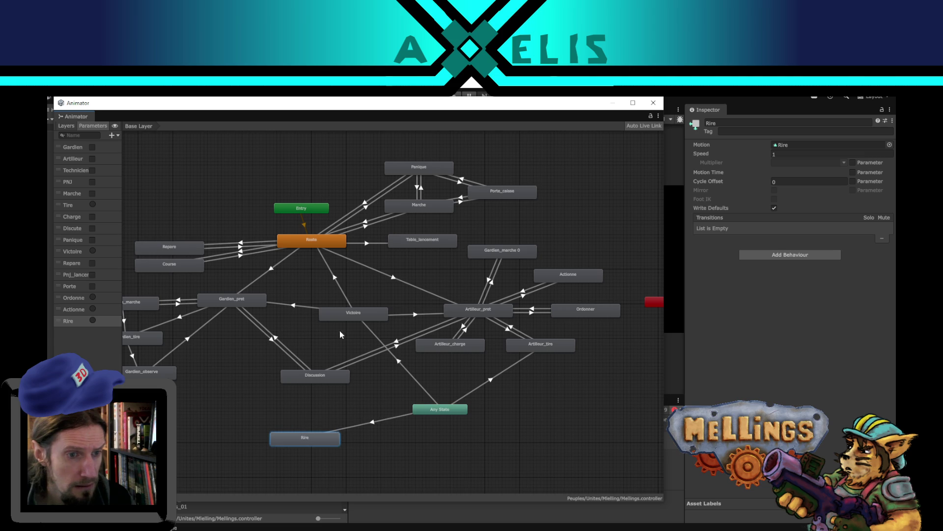
Move the Rire state higher in the graph and reposition the Victoire state
click(341, 290)
click(303, 306)
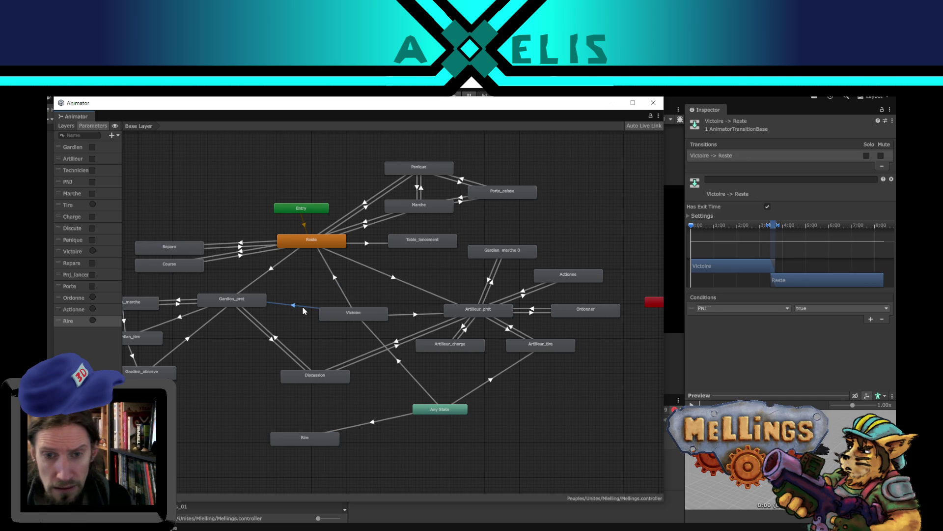
click(297, 438)
drag(295, 442, 320, 339)
drag(360, 314, 374, 303)
Make a transition from the Rire state to Reste
click(338, 332)
right_click(325, 335)
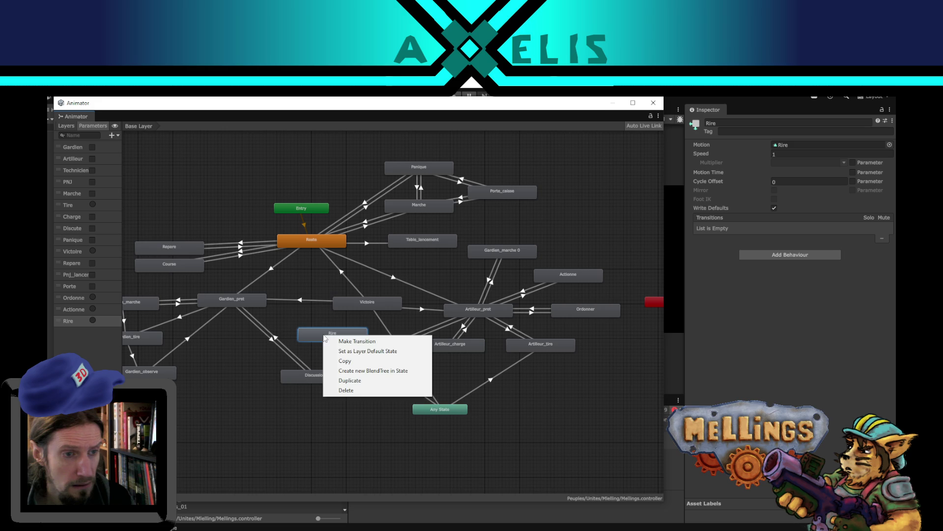
click(357, 341)
click(303, 235)
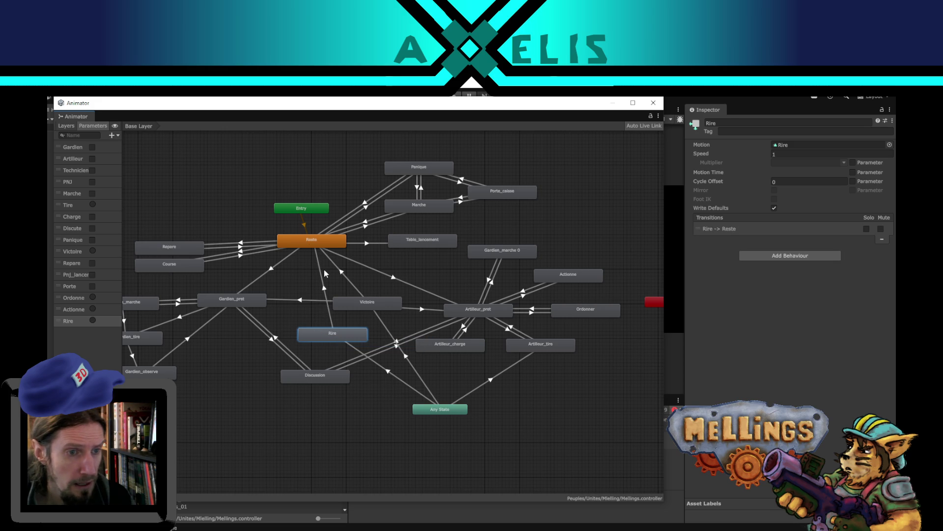
click(327, 273)
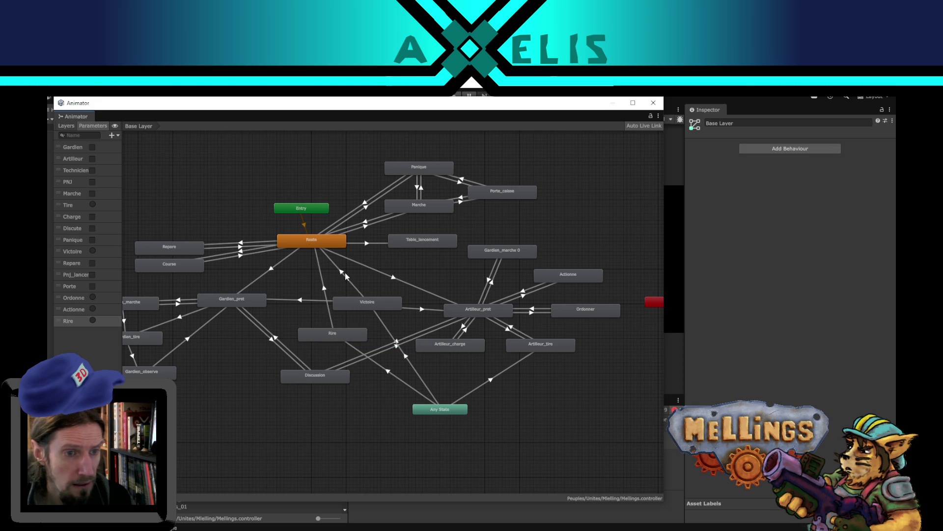
click(339, 276)
click(326, 276)
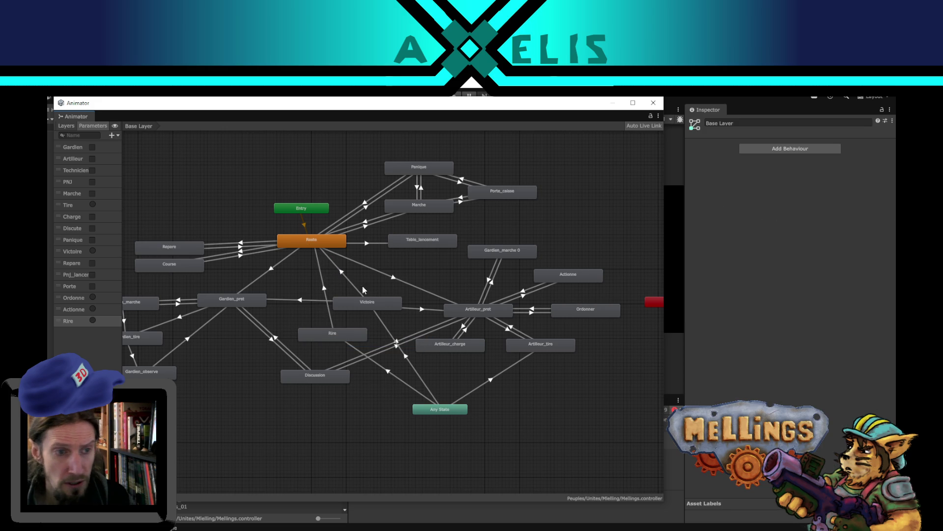
Give the Rire to Reste transition a PNJ true condition
click(322, 284)
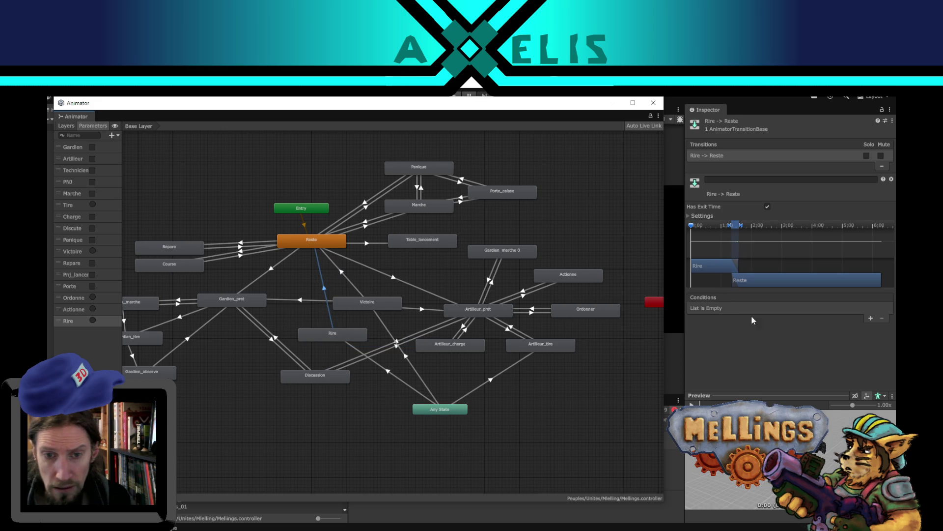
click(872, 318)
click(759, 309)
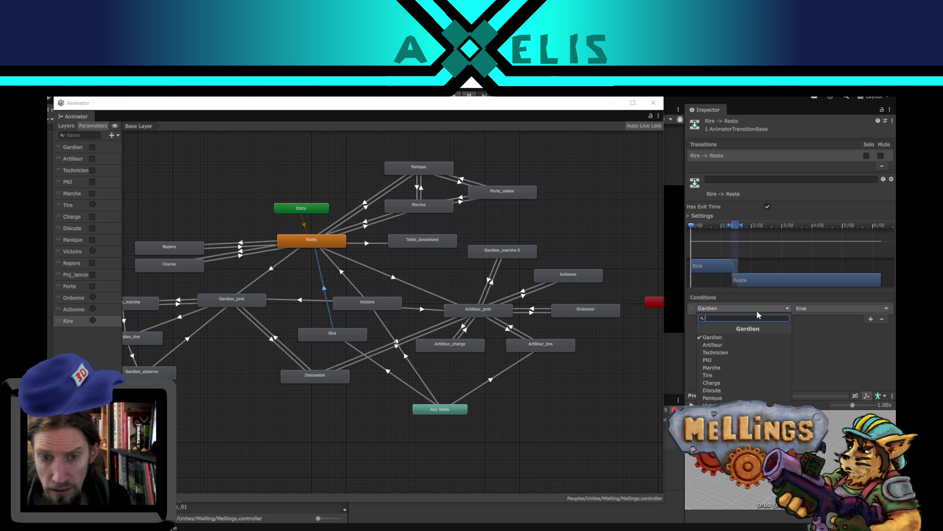
click(734, 360)
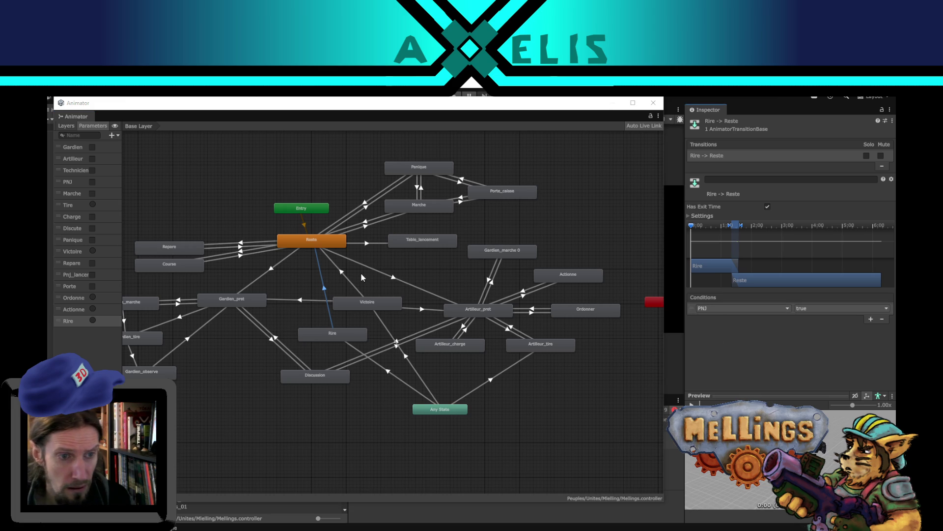
click(356, 304)
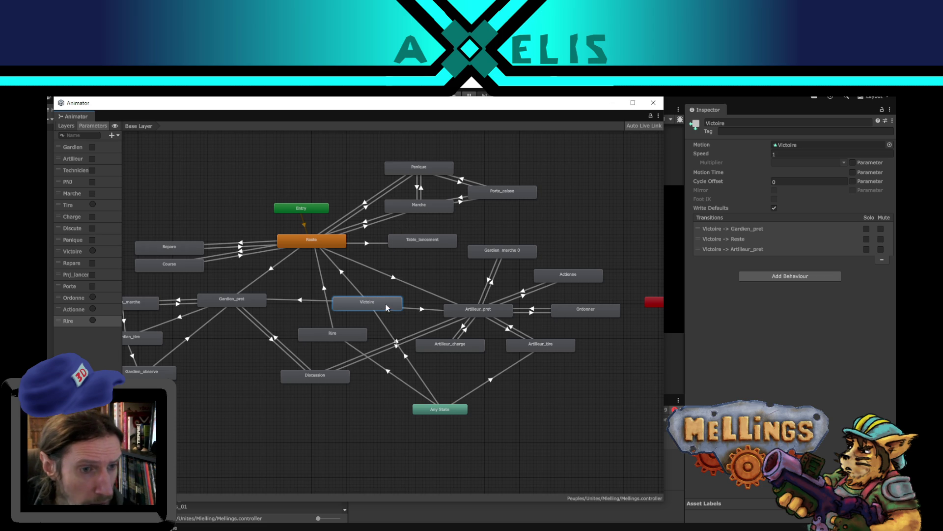
Add a Rire to Gardien_pret transition with a Gardien true condition
right_click(330, 338)
click(343, 340)
click(240, 305)
click(285, 319)
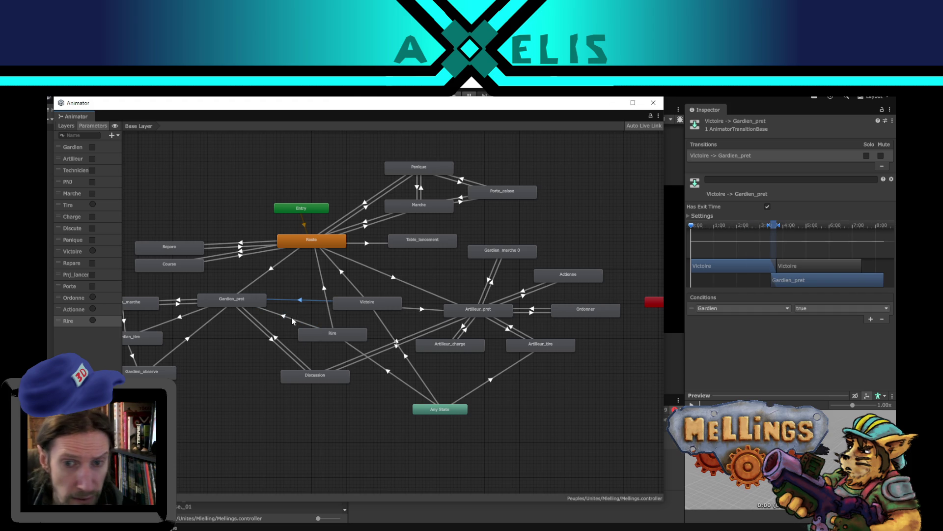
click(870, 318)
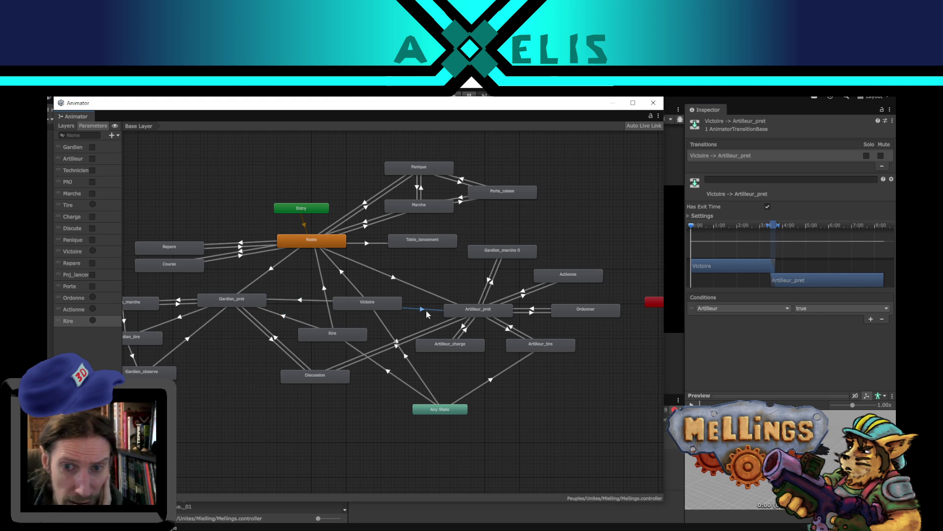
Add a Rire to Artilleur_pret transition conditioned on Artilleur
right_click(346, 338)
click(373, 341)
click(462, 311)
click(400, 326)
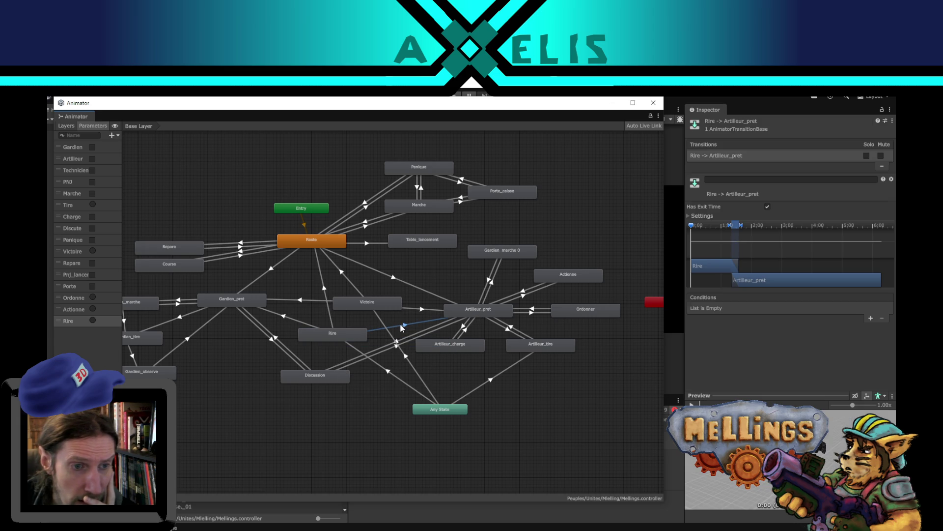
click(871, 319)
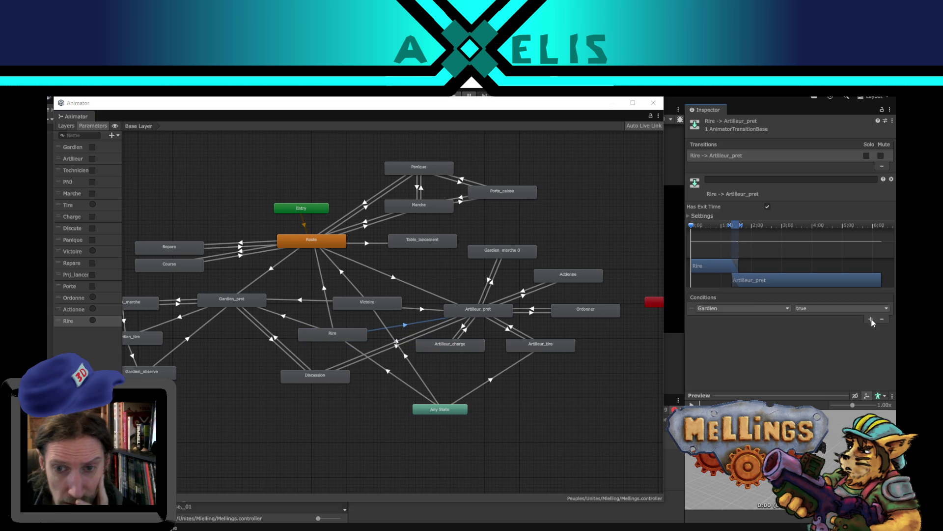
click(752, 311)
click(723, 343)
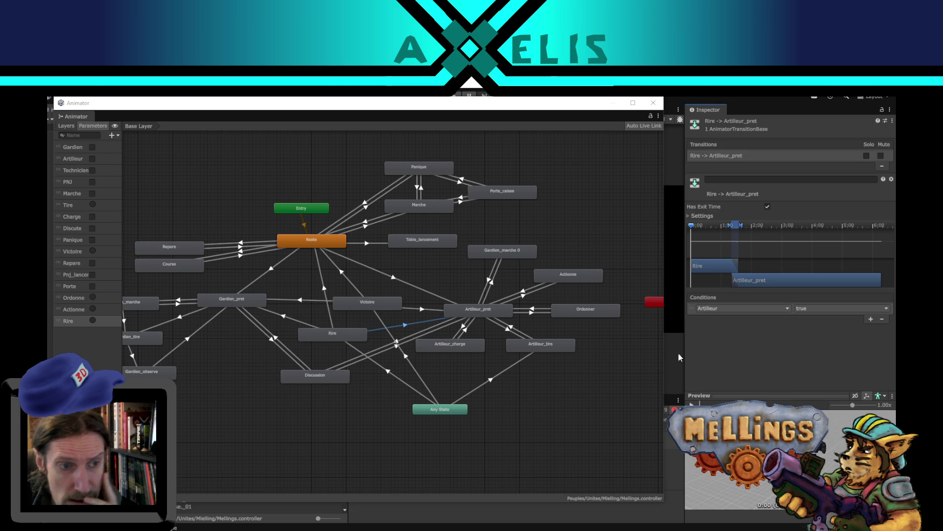
click(547, 454)
Move the Animator aside, show the Console log, then switch to Visual Studio Code
drag(303, 340, 411, 381)
scroll(471, 398, down, 5)
scroll(488, 405, up, 1)
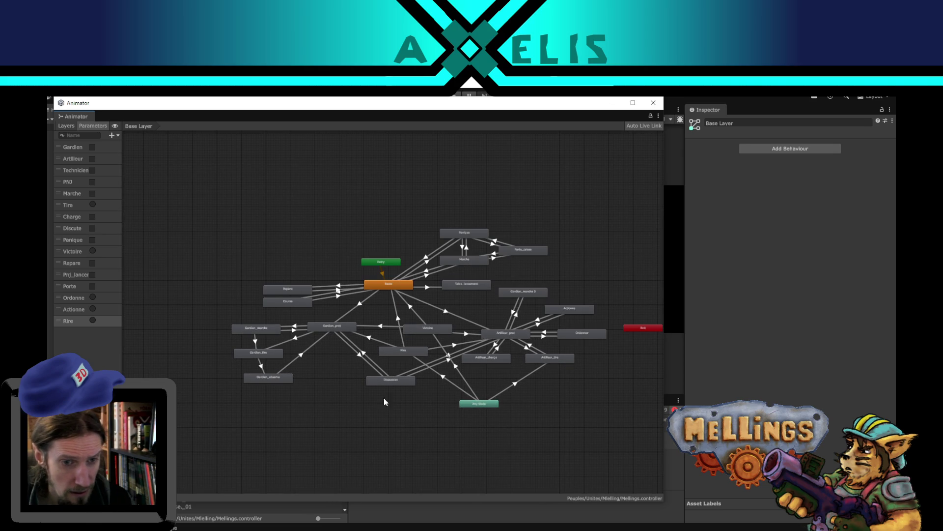
scroll(386, 407, up, 2)
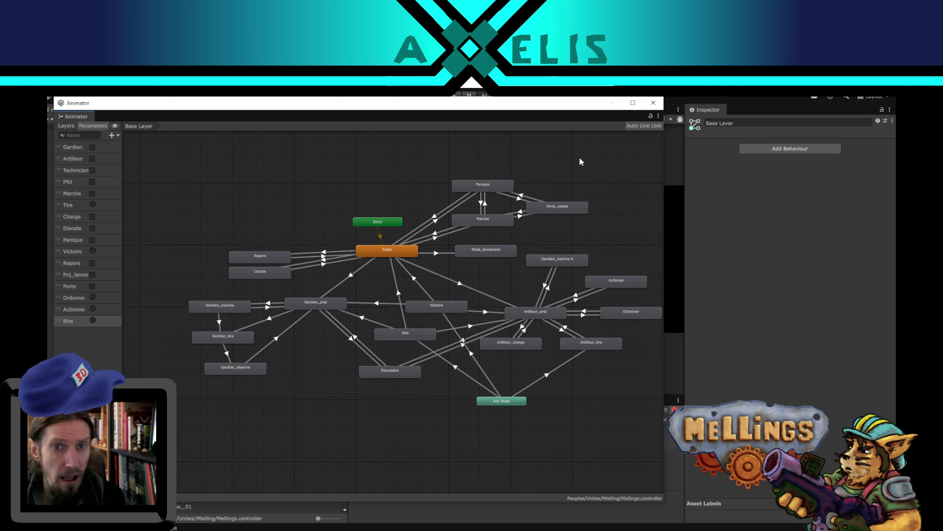
mouse_move(251, 118)
mouse_down()
mouse_move(441, 290)
mouse_move(567, 212)
mouse_move(447, 401)
mouse_up()
click(366, 401)
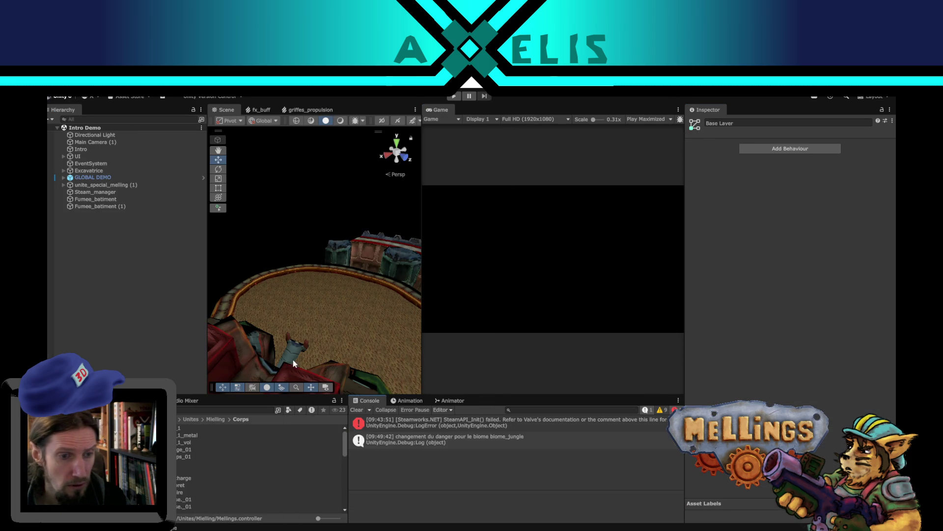
drag(354, 322, 337, 313)
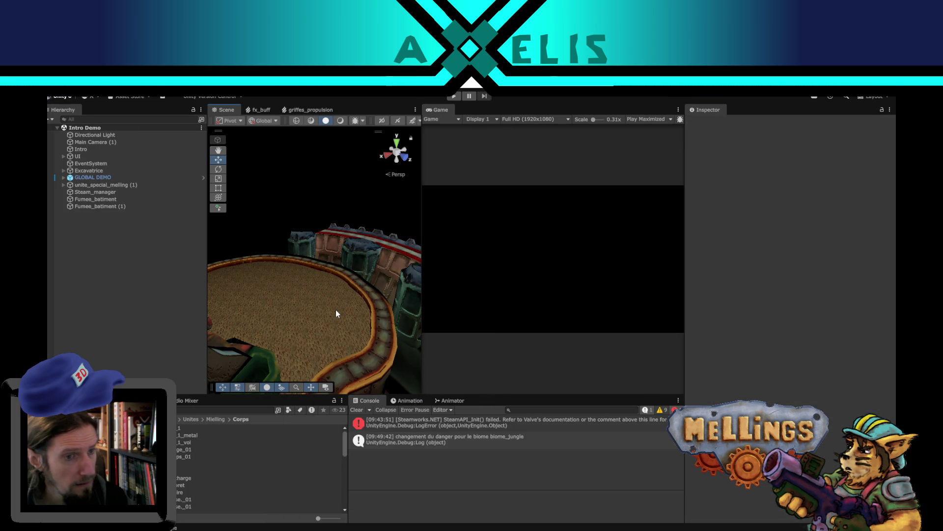
key(alt+Tab)
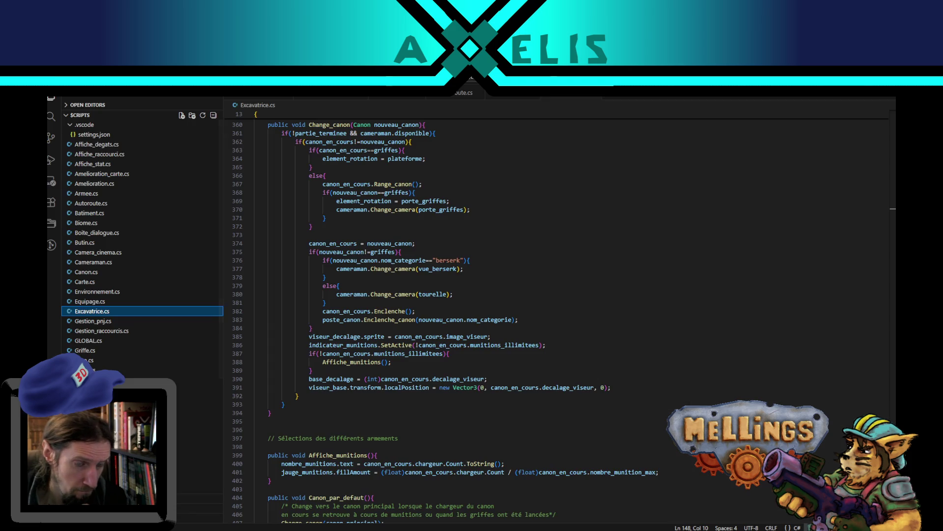
Look through Mellings.cs, Equipage.cs and Excavatrice.cs, then open Unite.cs after the Miniboss loot block
click(410, 456)
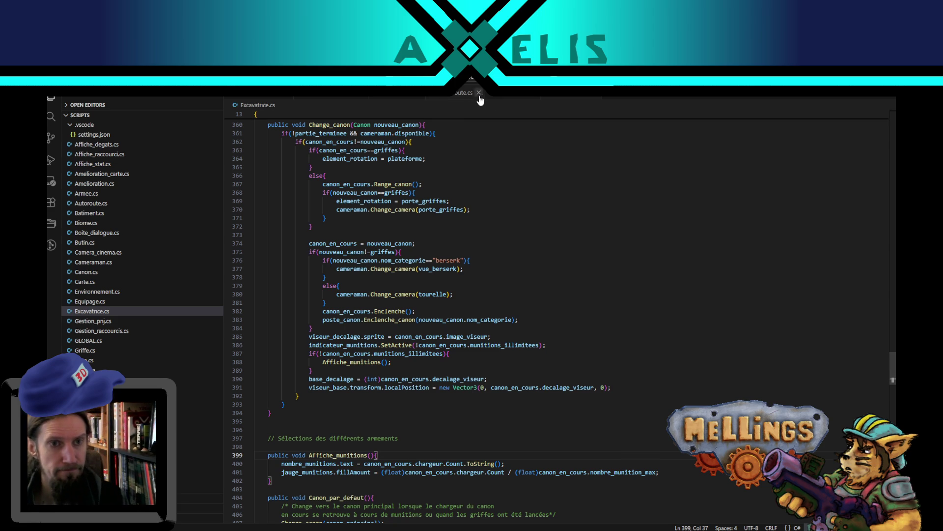
click(508, 107)
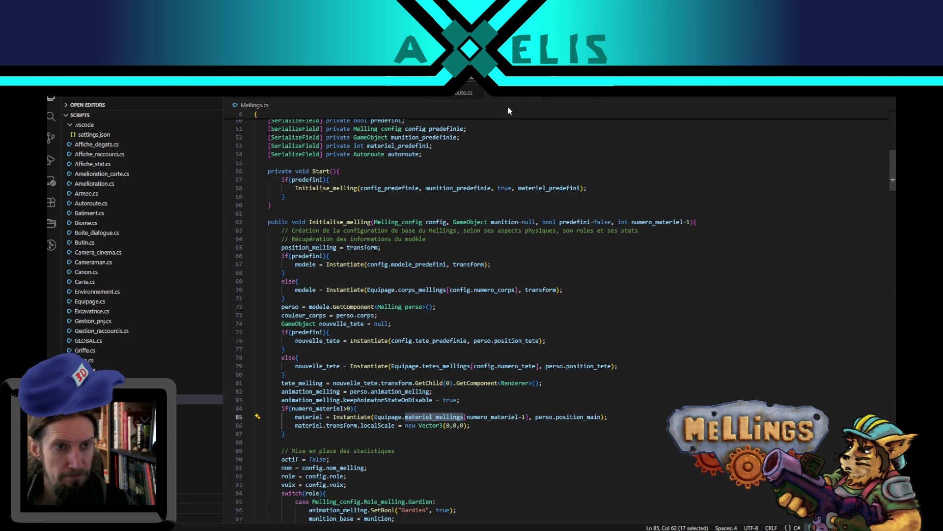
click(413, 94)
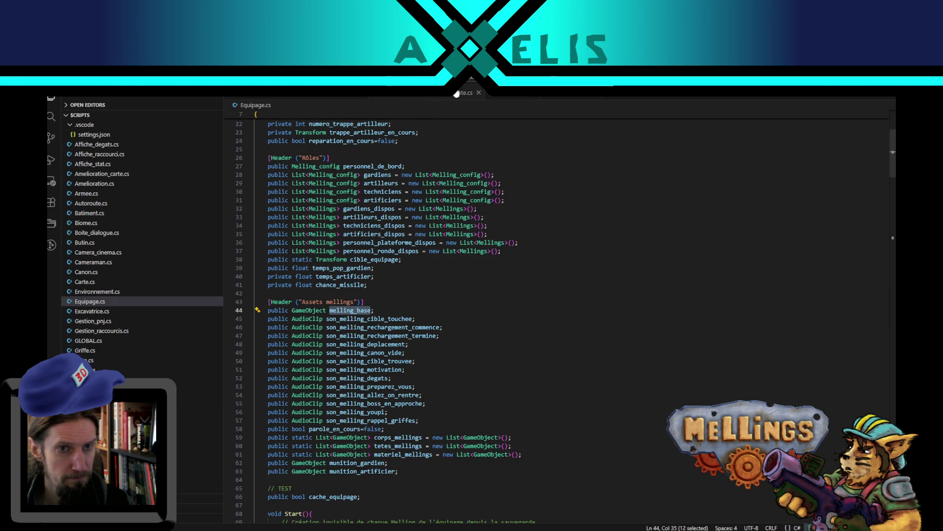
click(572, 97)
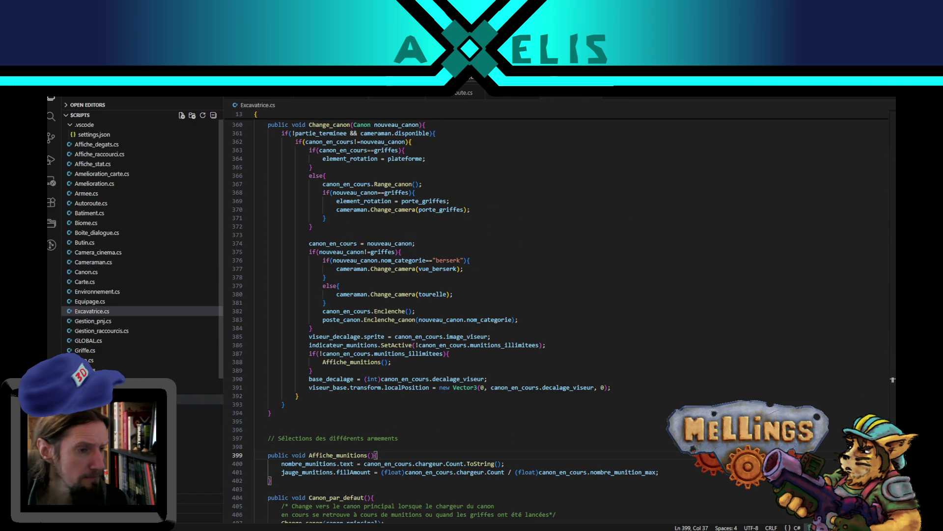
scroll(147, 457, down, 3)
scroll(147, 457, down, 3)
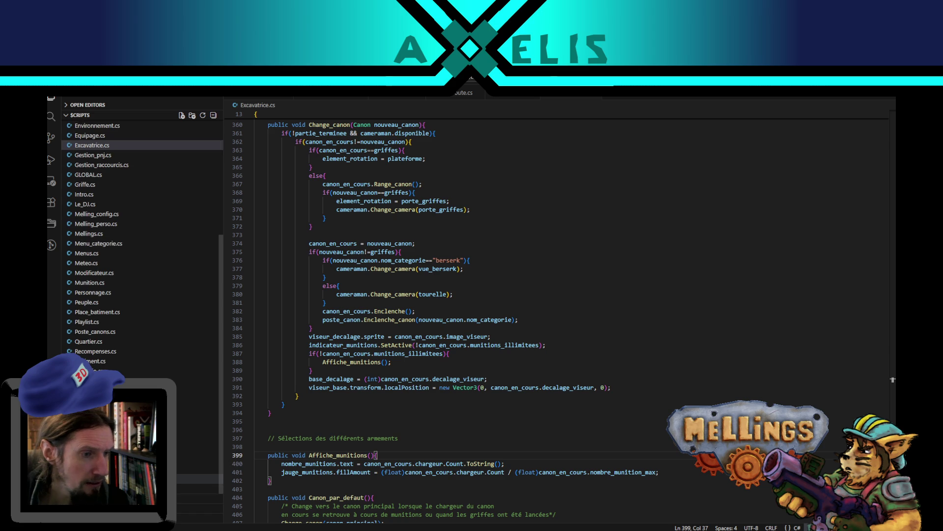
click(148, 459)
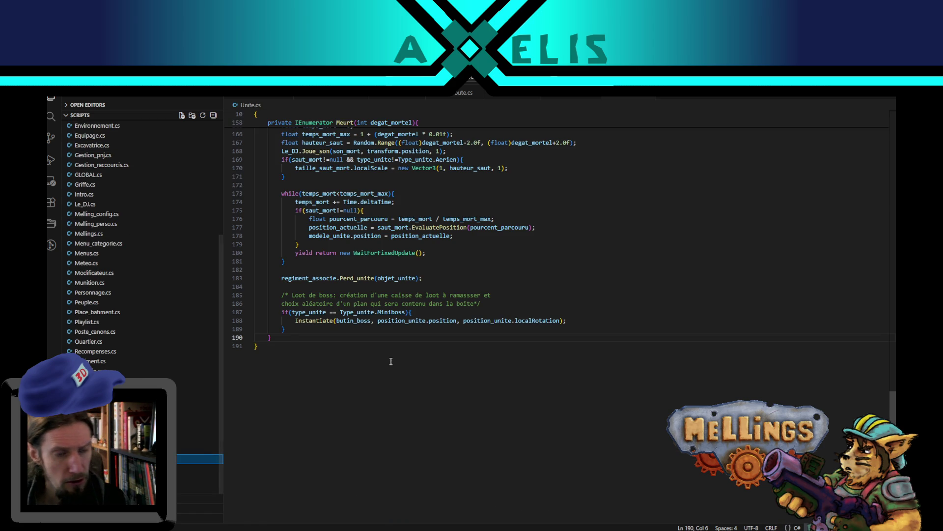
click(289, 329)
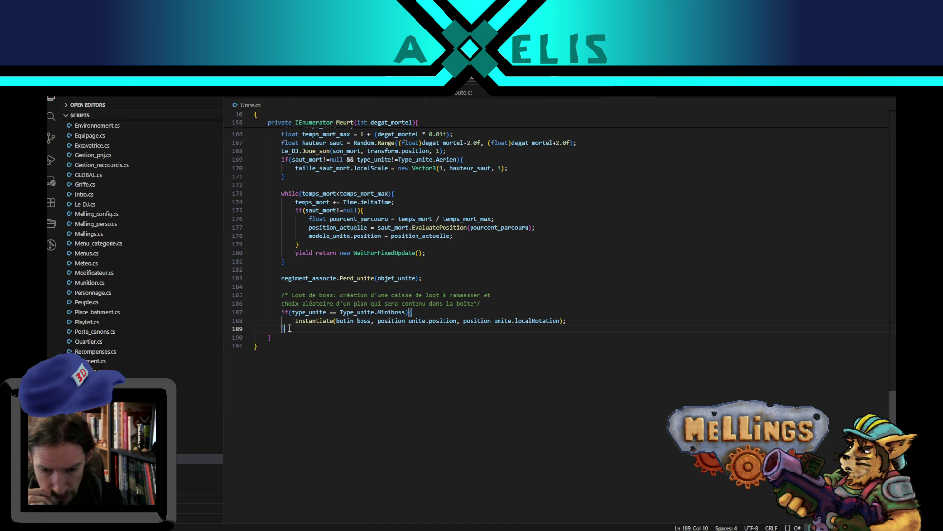
Highlight Miniboss on line 187 of Unite.cs's Meurt coroutine
scroll(409, 369, up, 3)
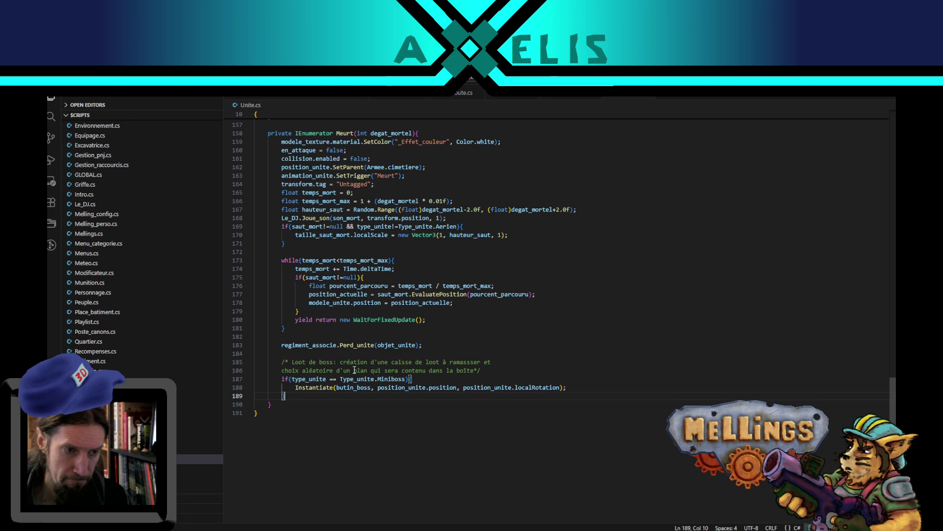
scroll(445, 337, up, 5)
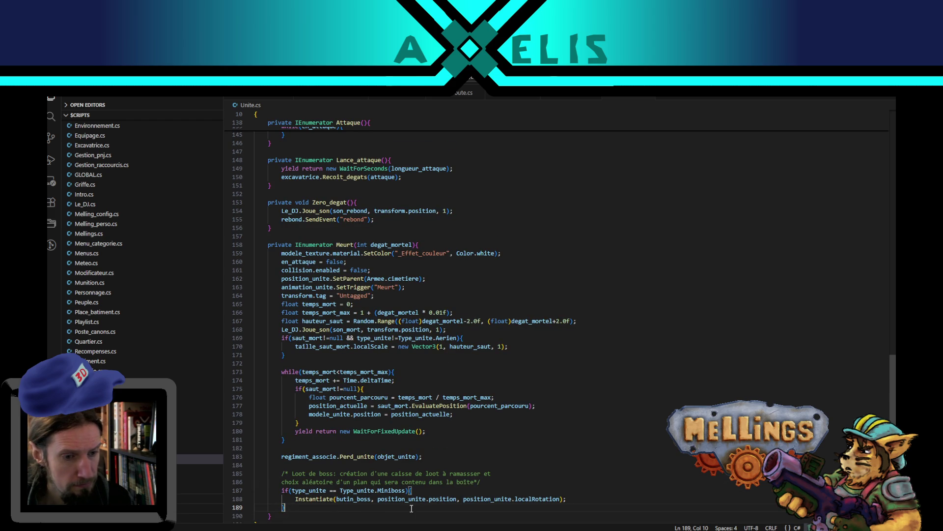
double_click(396, 490)
scroll(344, 319, up, 2)
scroll(345, 344, down, 2)
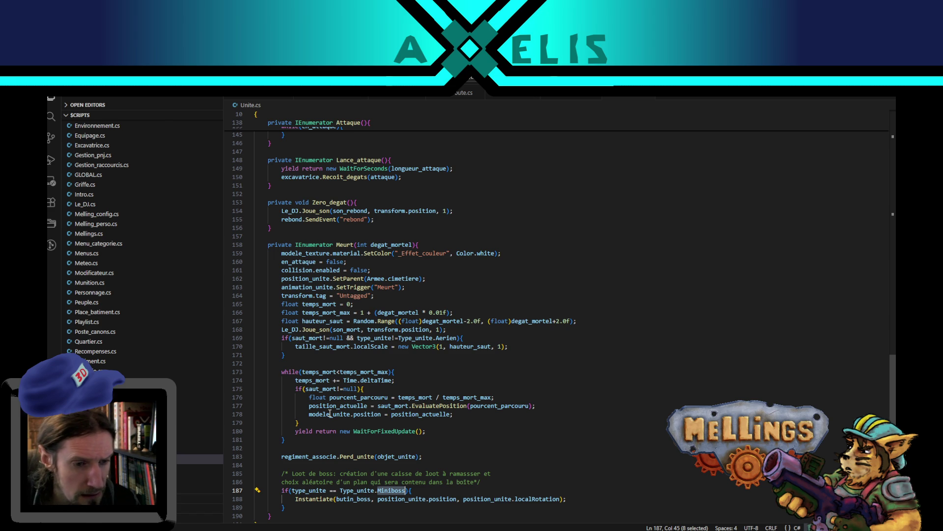
Check the regiment_associe, animation_unite, modele_texture and en_attaque lines, then bring up Mellings.cs
click(306, 456)
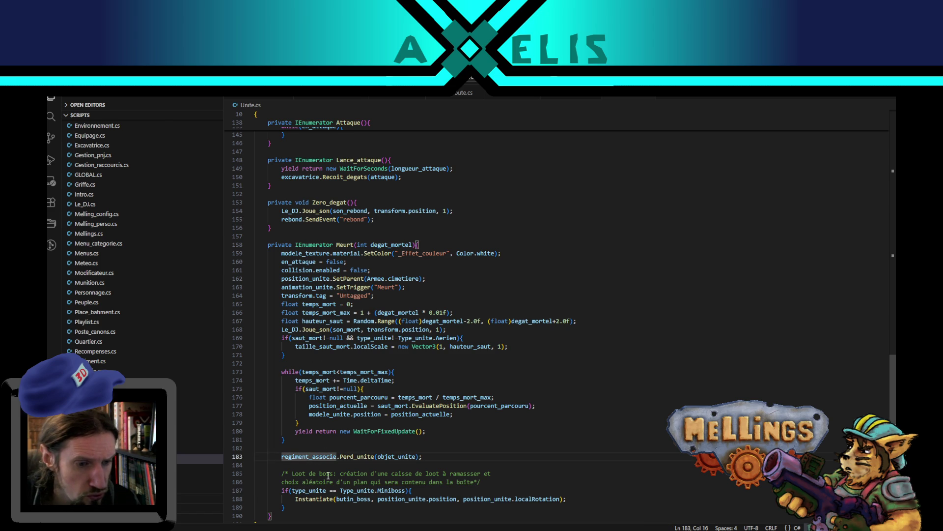
click(297, 288)
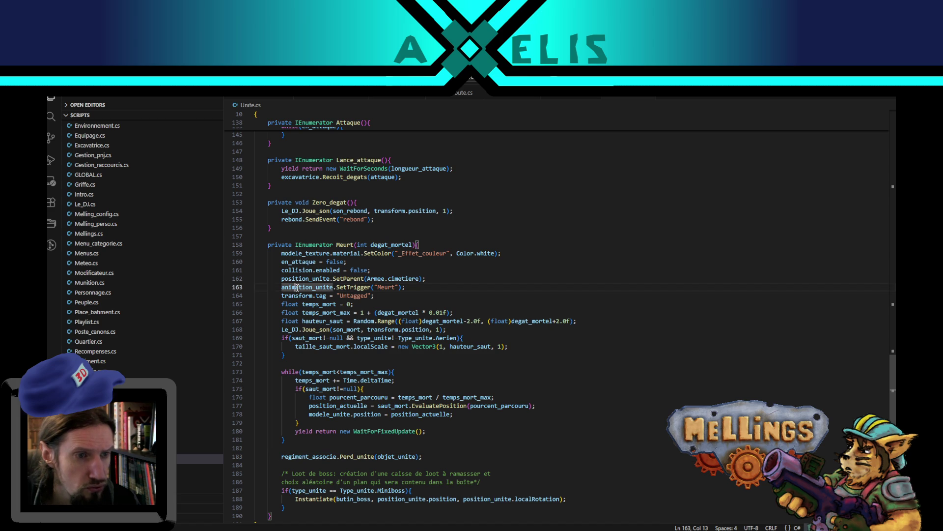
click(302, 255)
double_click(303, 255)
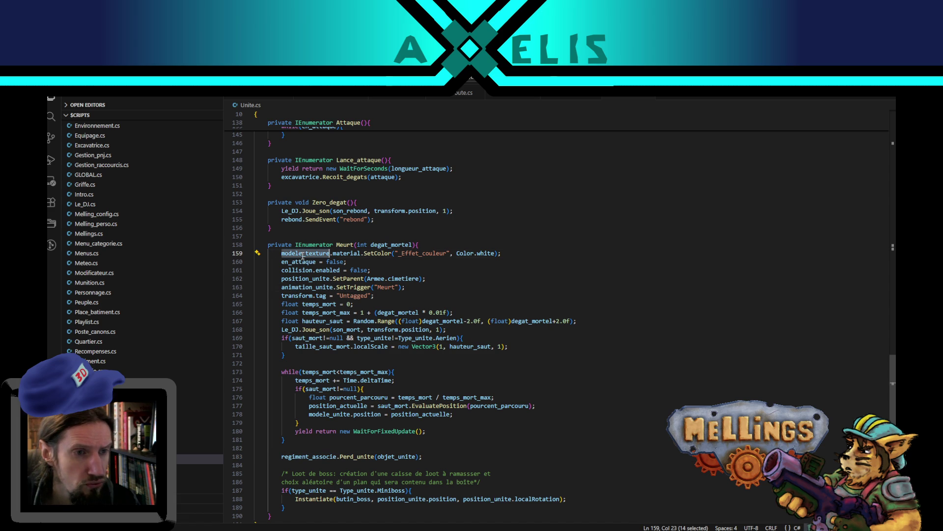
double_click(304, 261)
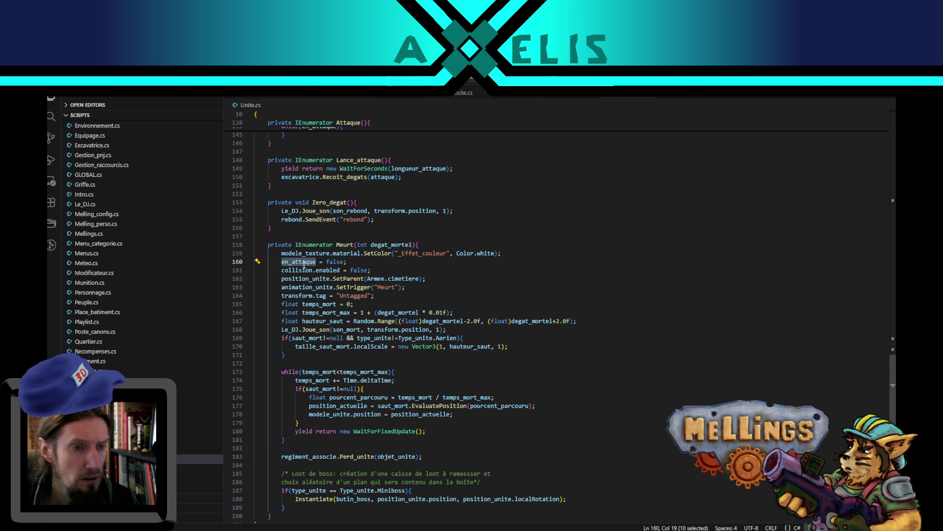
click(513, 97)
mouse_move(890, 171)
mouse_down()
mouse_move(894, 295)
mouse_move(894, 266)
mouse_up()
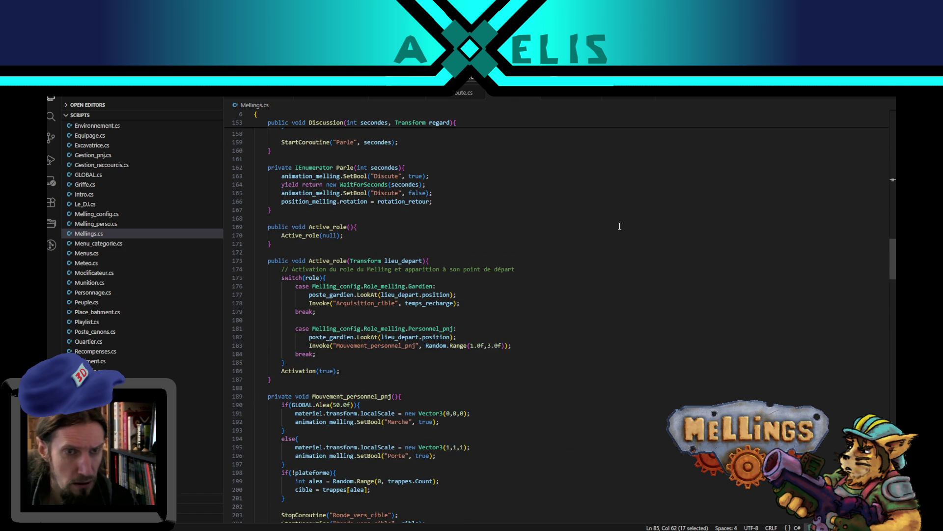
Search Mellings.cs for 'unite' ignoring case and whole words, inspecting cible and direction_cible
click(506, 244)
key(ctrl+f)
text(un)
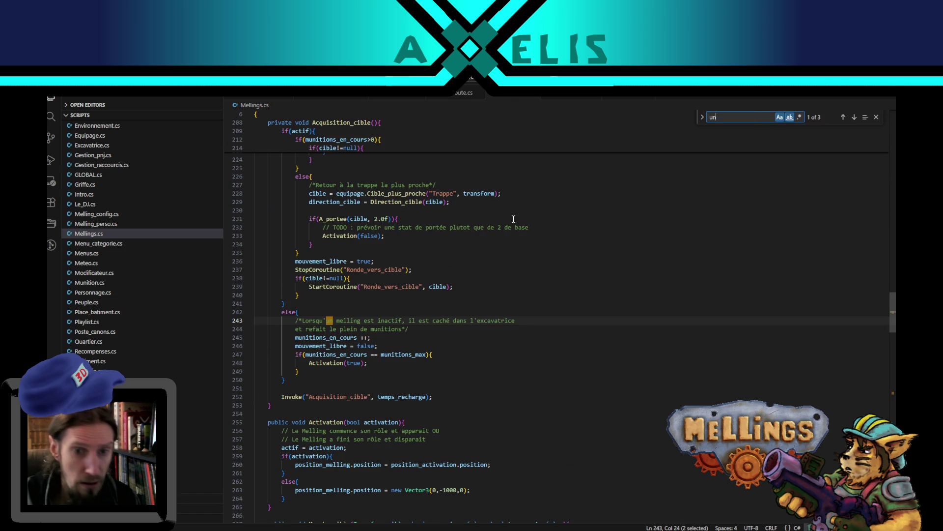
text(ite)
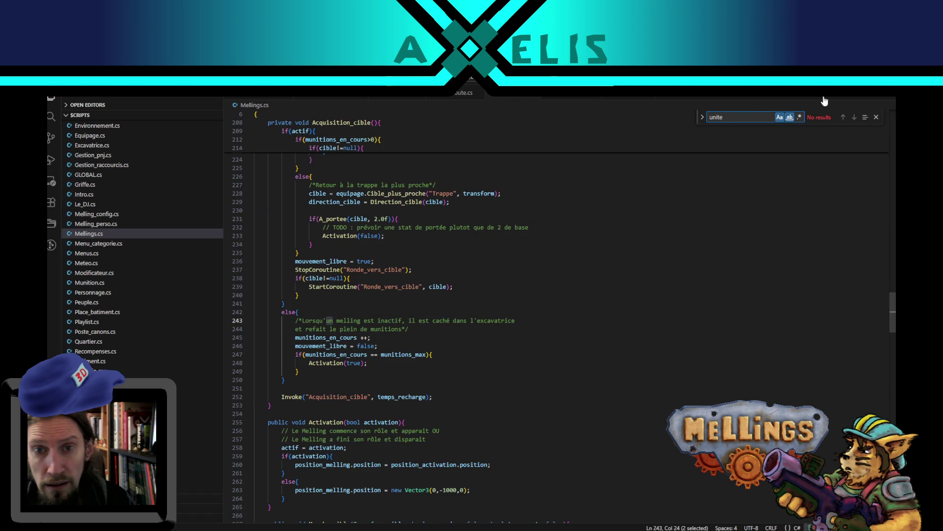
click(789, 118)
click(780, 117)
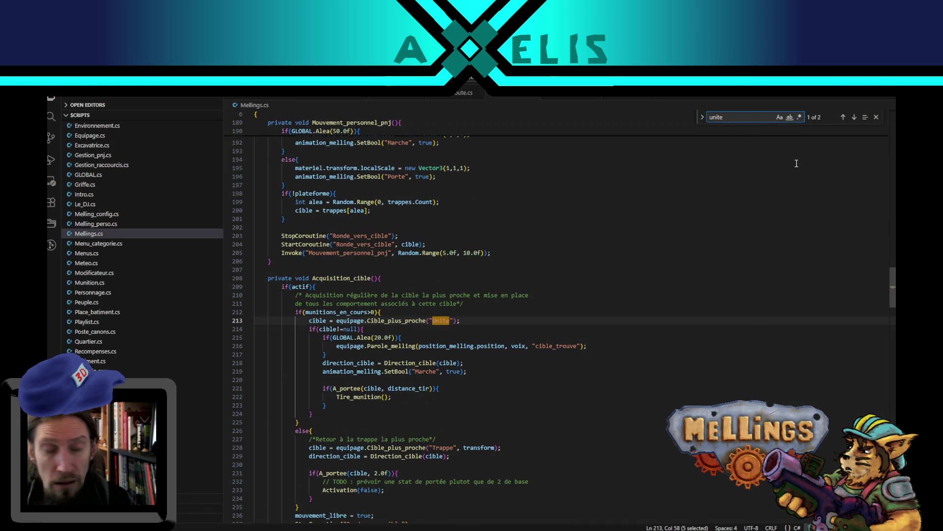
click(853, 118)
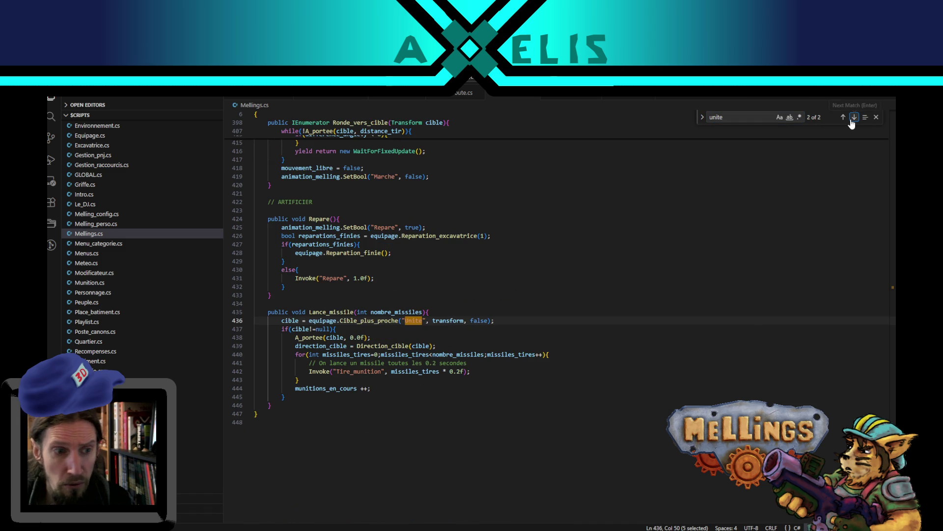
double_click(292, 321)
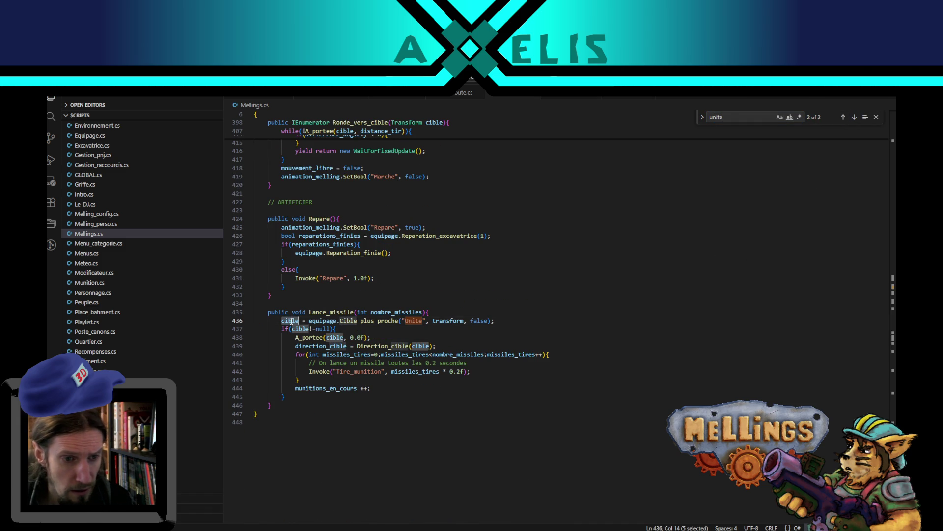
double_click(320, 346)
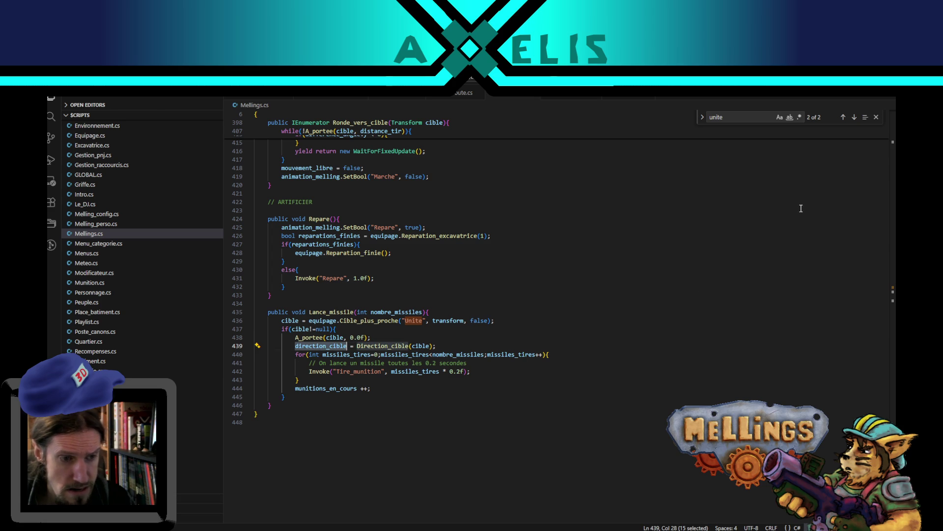
click(843, 117)
double_click(348, 363)
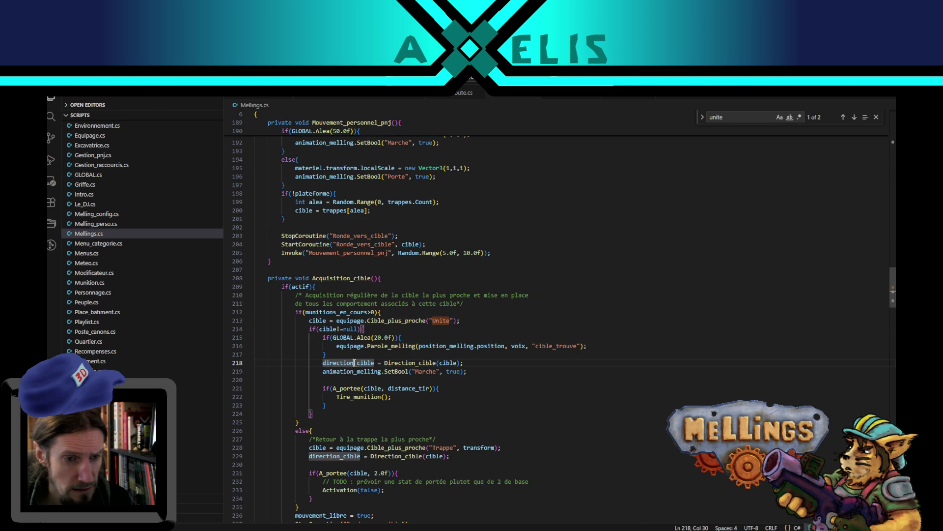
Search 'victoire', find the Touche method, jump back to its call in Munition.cs, then return to Unity
key(ctrl+f)
text(victoire)
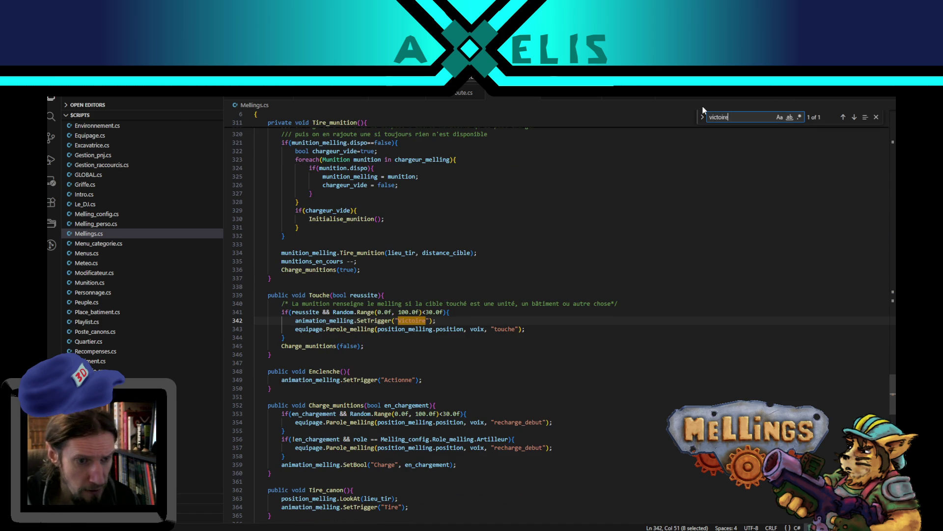
double_click(315, 320)
double_click(303, 313)
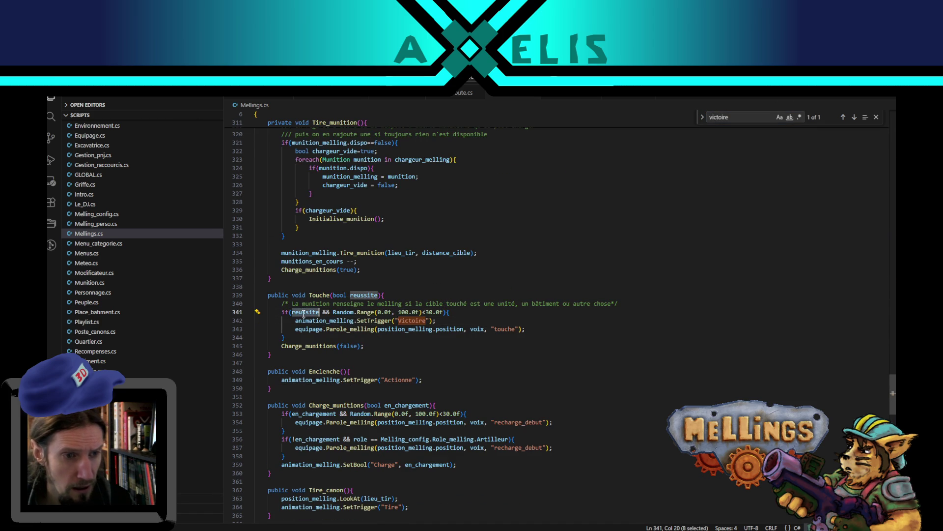
double_click(322, 294)
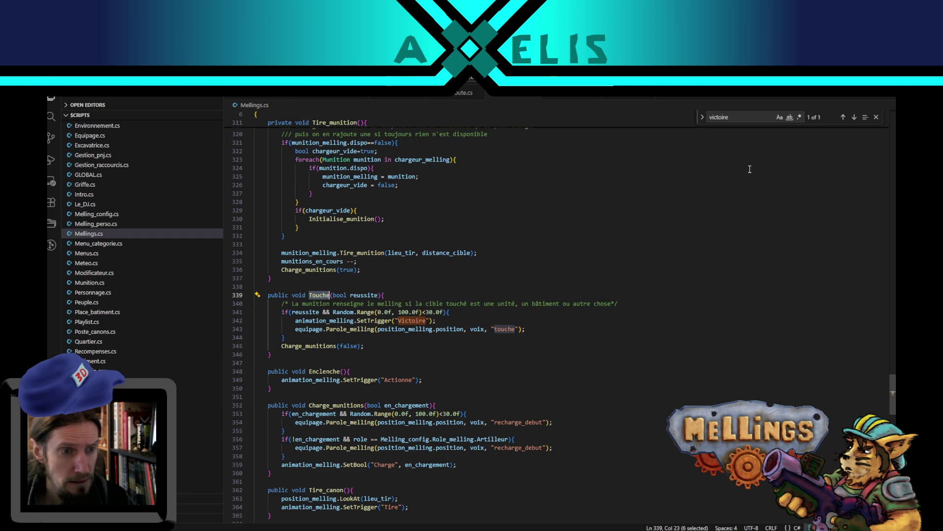
key(ctrl+f)
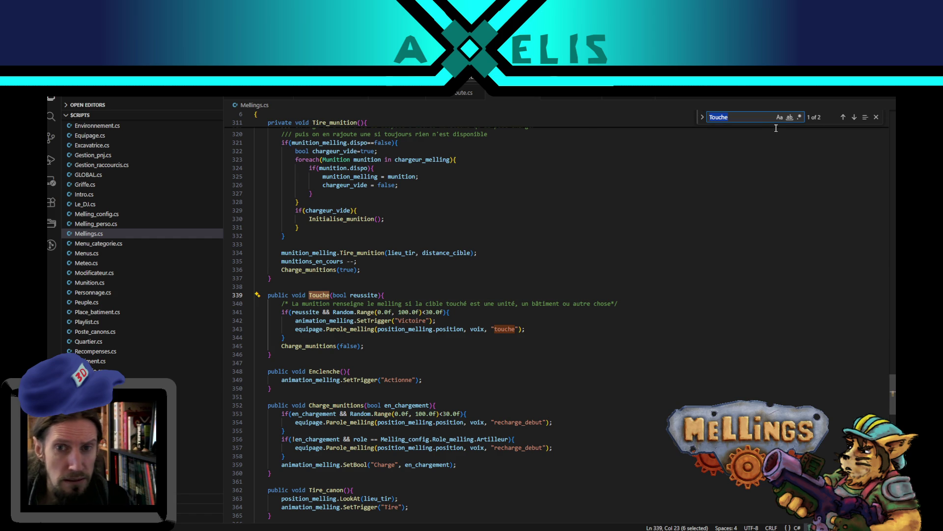
key(alt+Left)
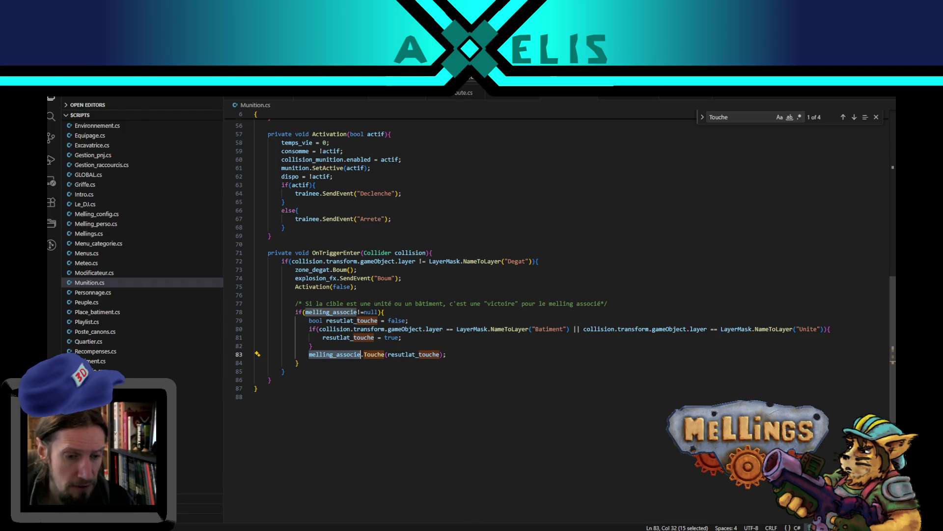
key(alt+Tab)
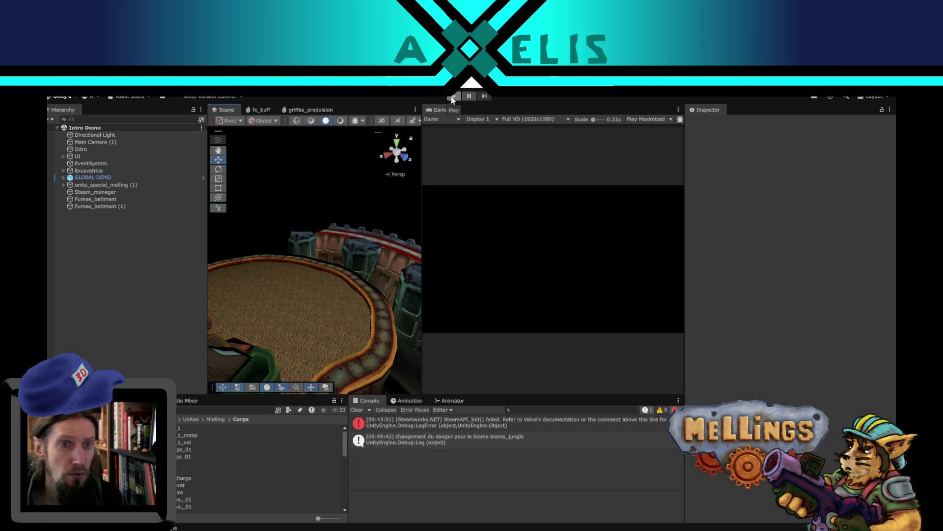
Set the Game view to Play Focused, enter Play mode and launch the jungle mission
click(647, 119)
click(657, 129)
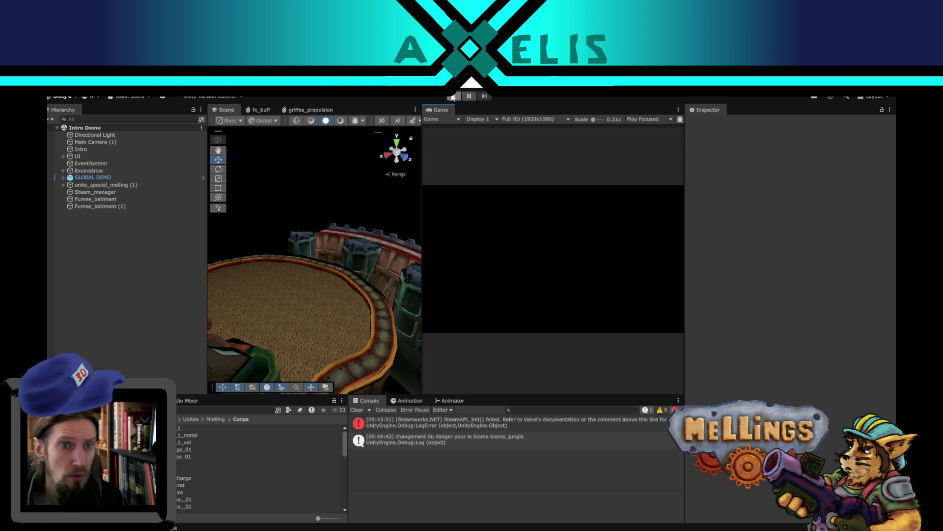
click(454, 96)
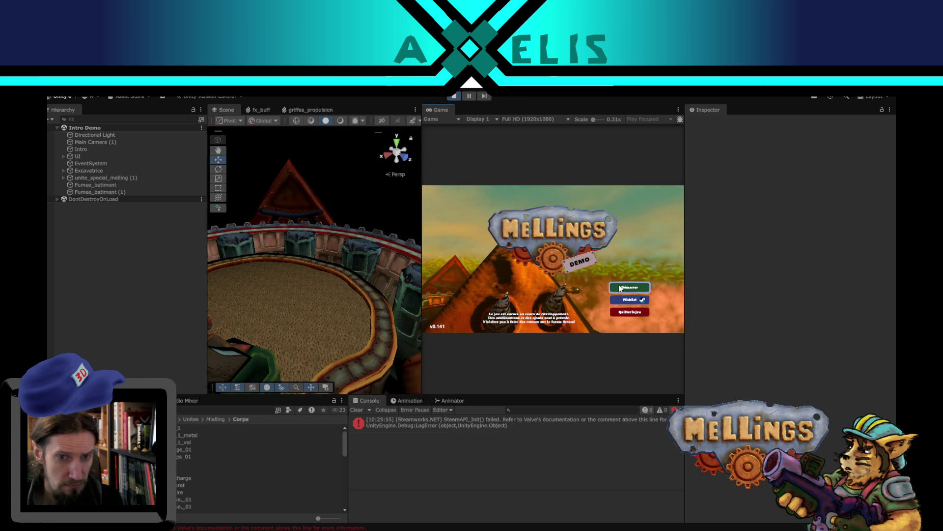
click(616, 288)
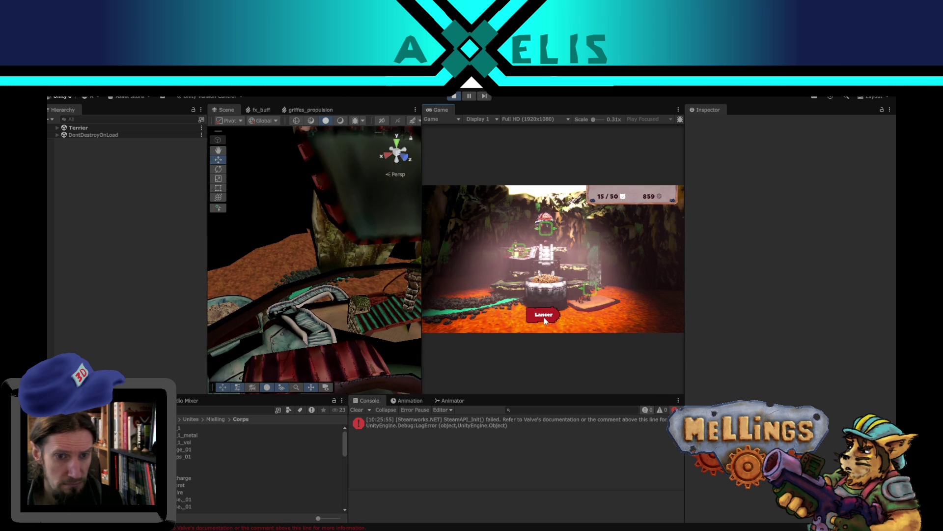
click(544, 316)
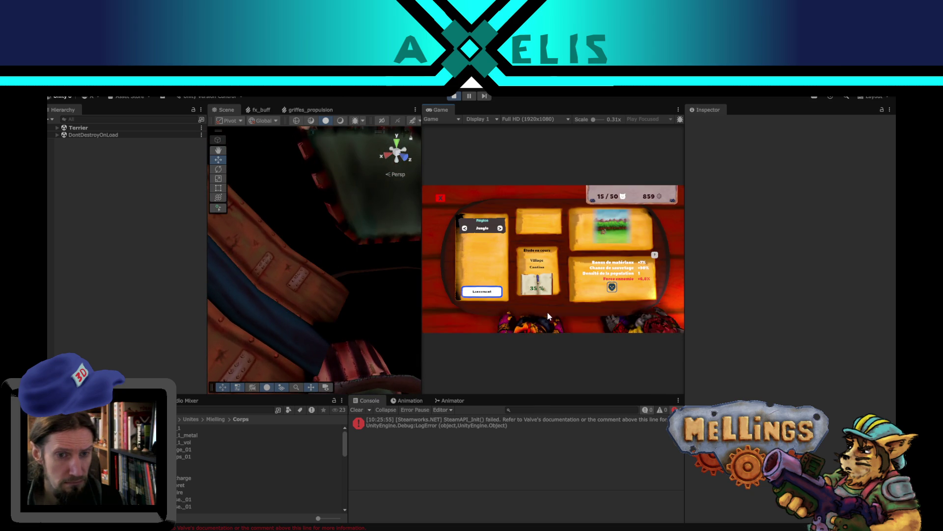
click(493, 293)
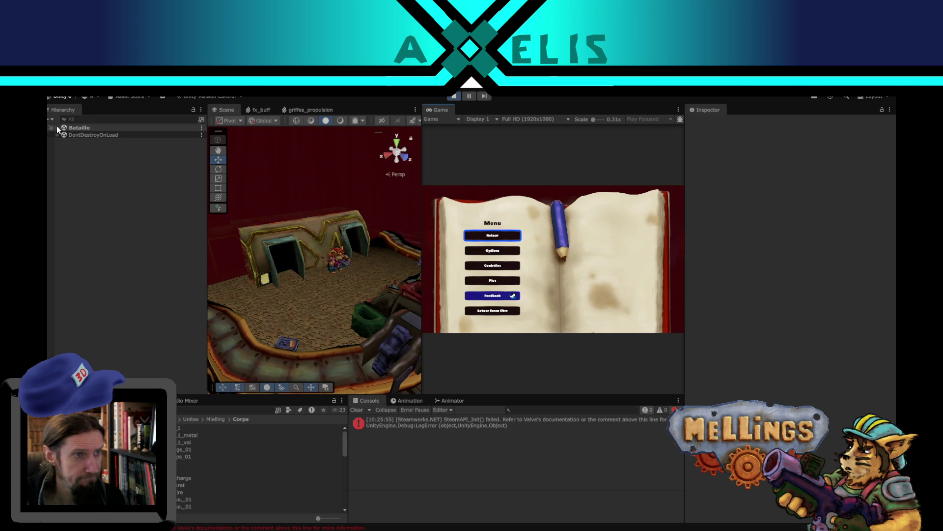
Expand the Bataille scene, pause the battle and select a Munition_legere(Clone)
click(57, 127)
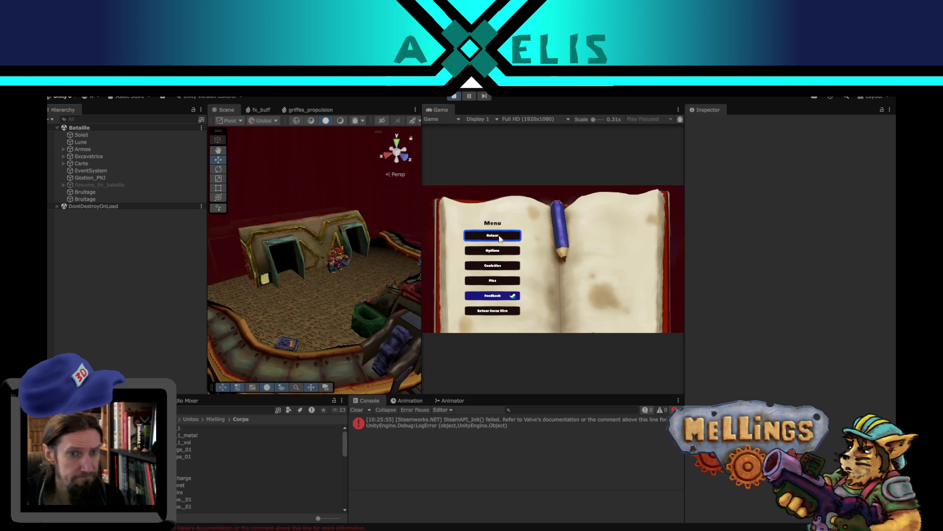
click(494, 236)
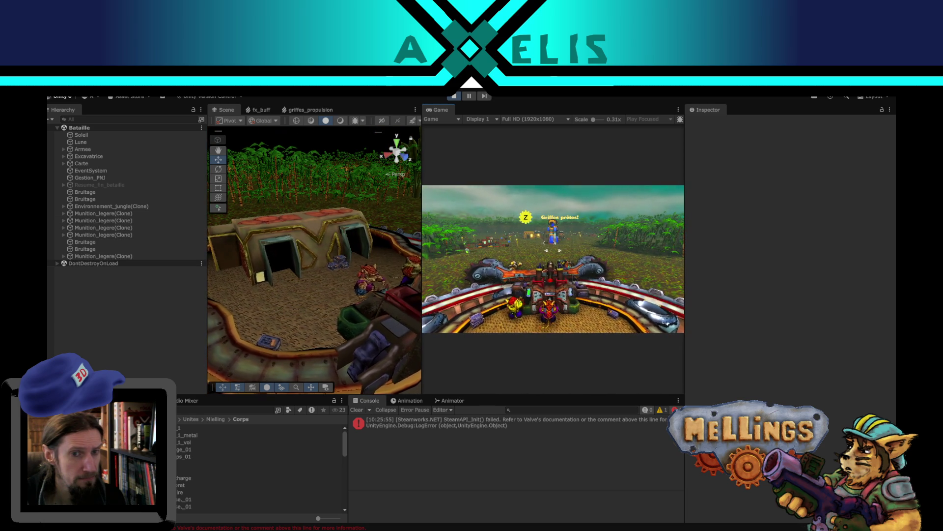
key(Escape)
key(Escape)
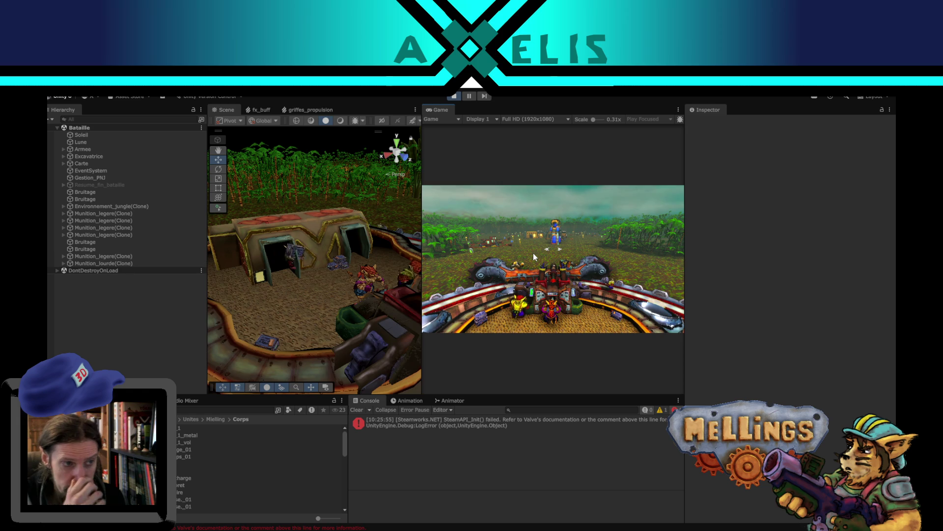
key(Escape)
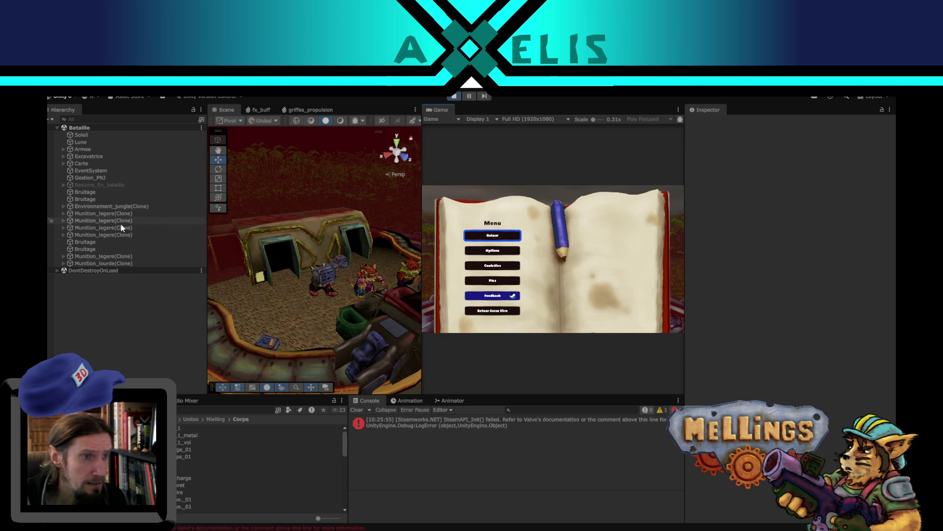
click(111, 212)
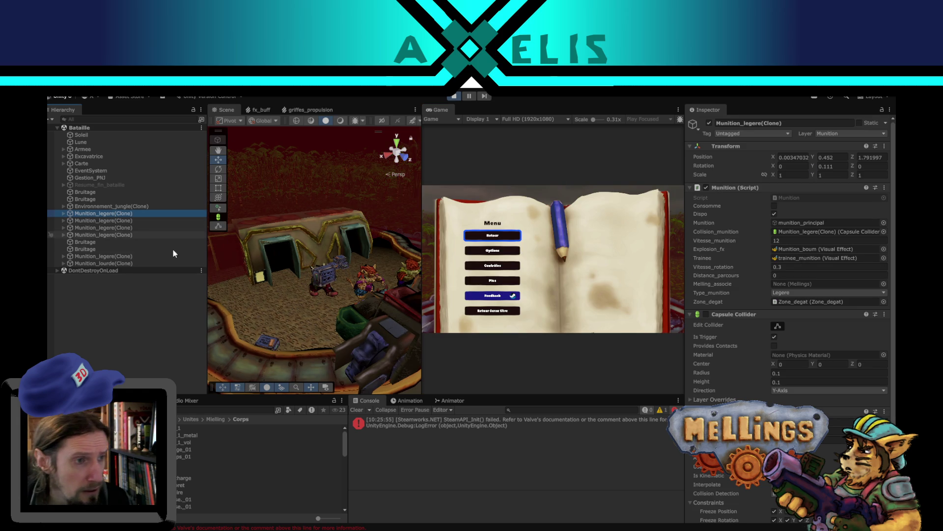
Inspect Munition_lourde(Clone)'s settings, stop play mode, and return to Munition.cs in VS Code
click(133, 263)
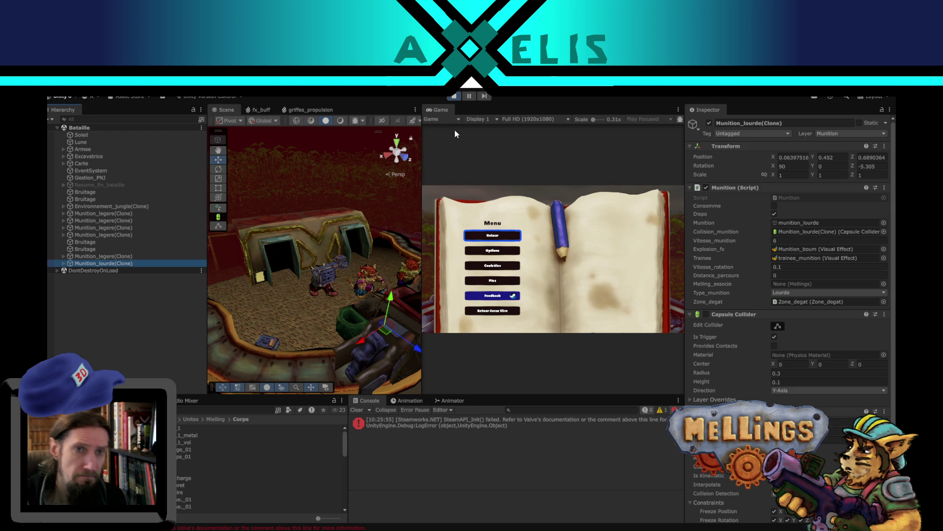
click(454, 95)
key(alt+Tab)
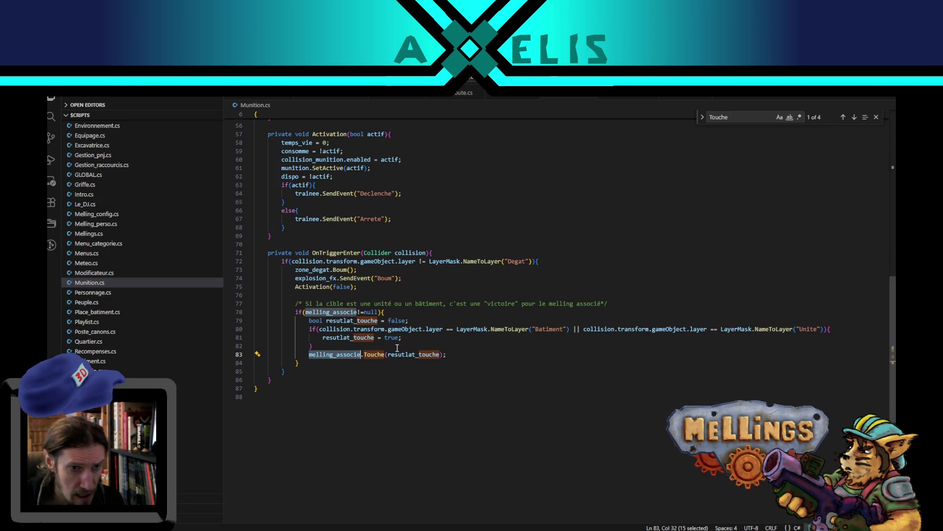
Review the Touche call, the melling_associe null check, and the zone_degat and explosion_fx fields
click(460, 352)
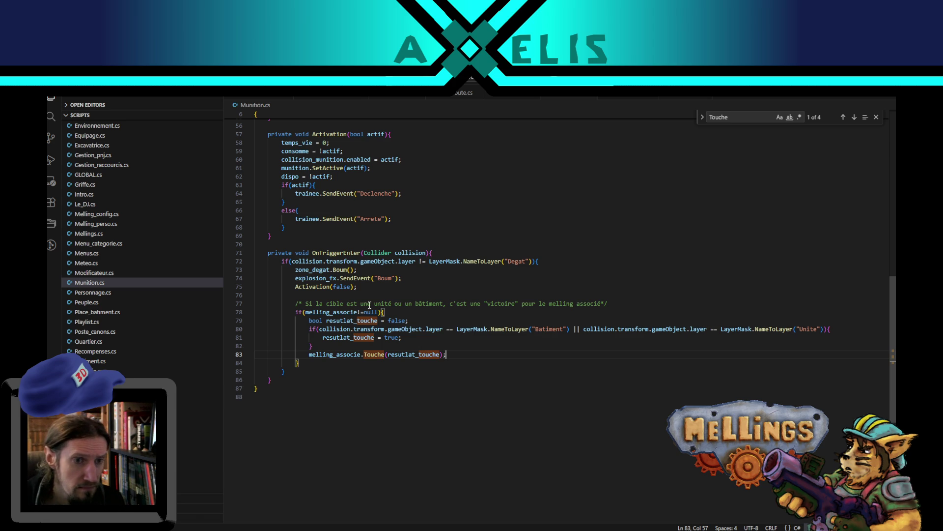
click(398, 314)
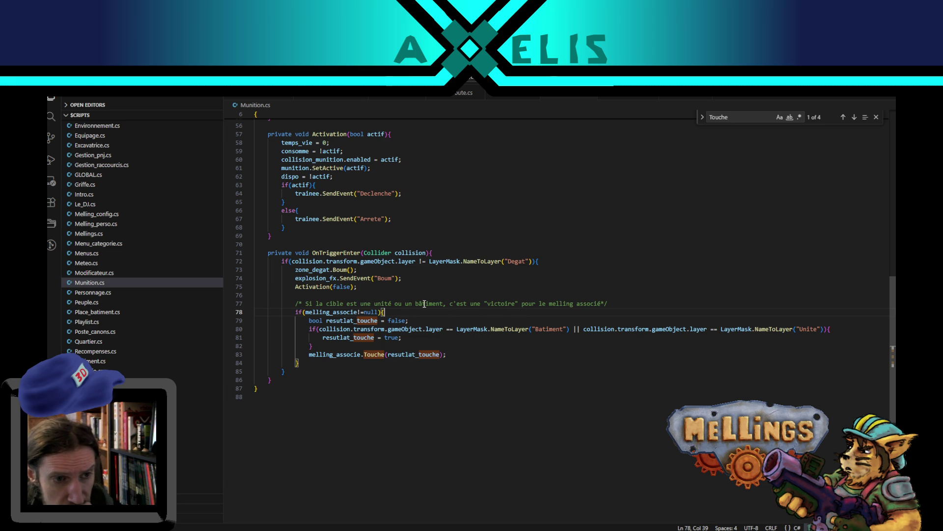
click(445, 354)
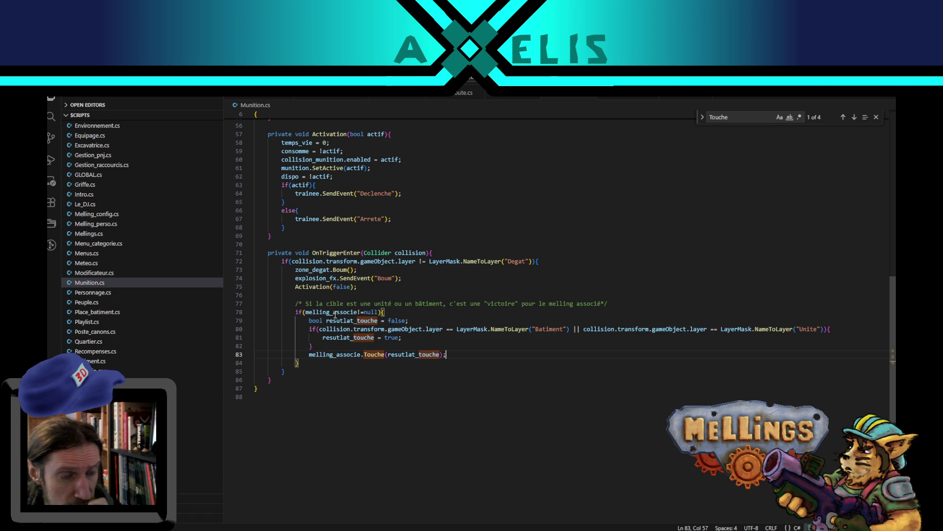
double_click(318, 269)
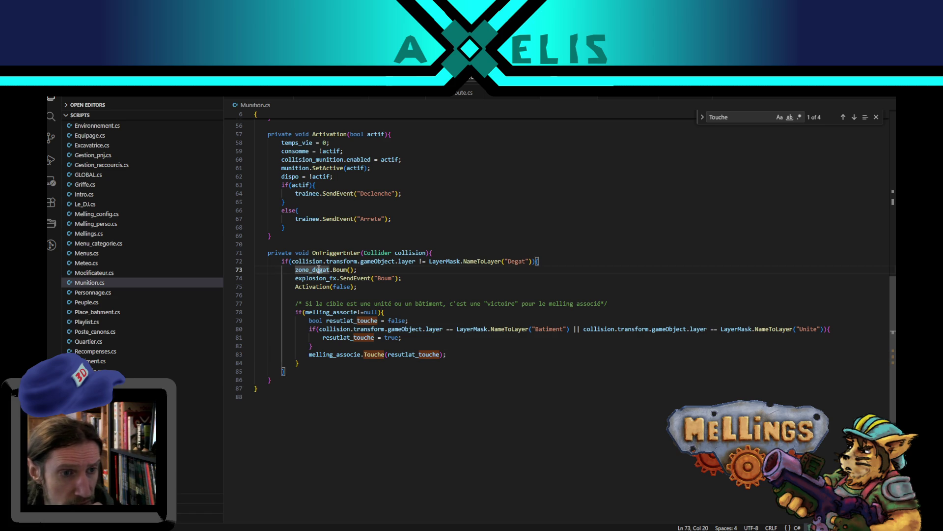
double_click(320, 279)
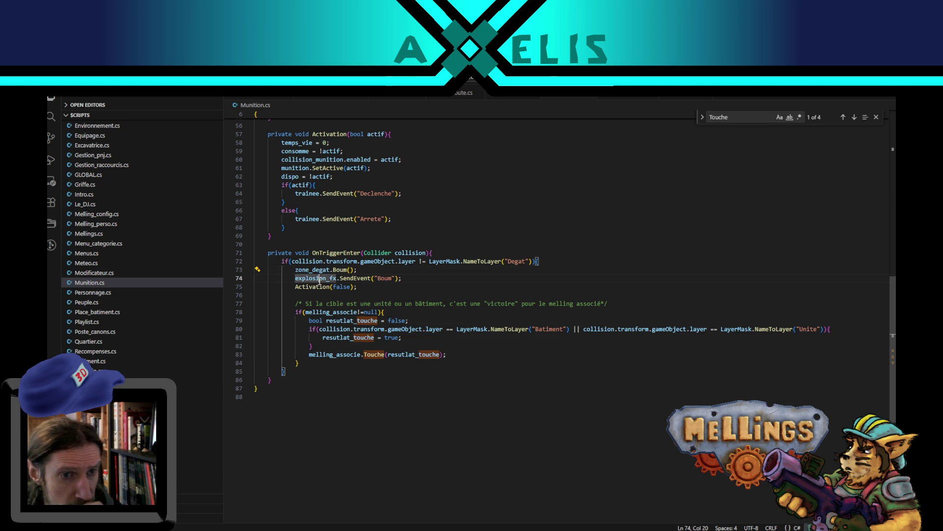
double_click(318, 312)
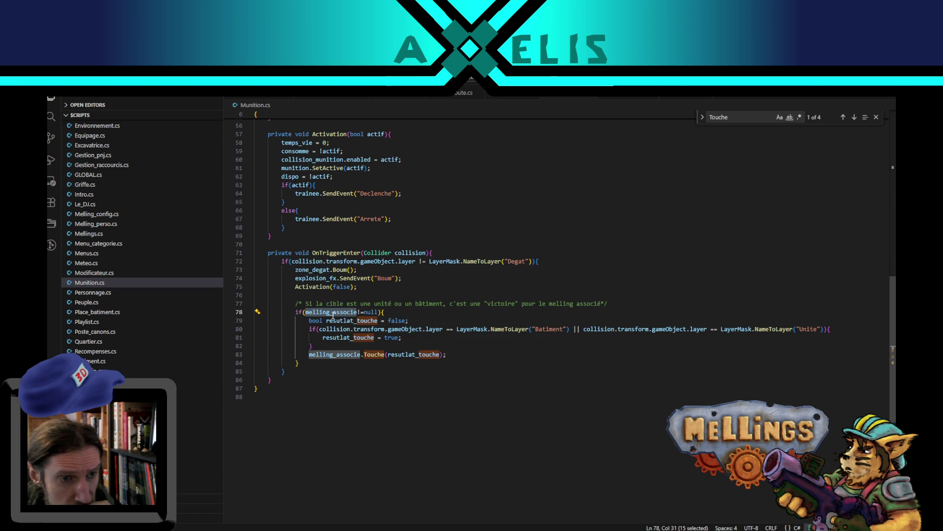
Inspect resutlat_touche and line 80's collision layer check against Unite, then return to Unity
click(331, 320)
drag(335, 329, 428, 329)
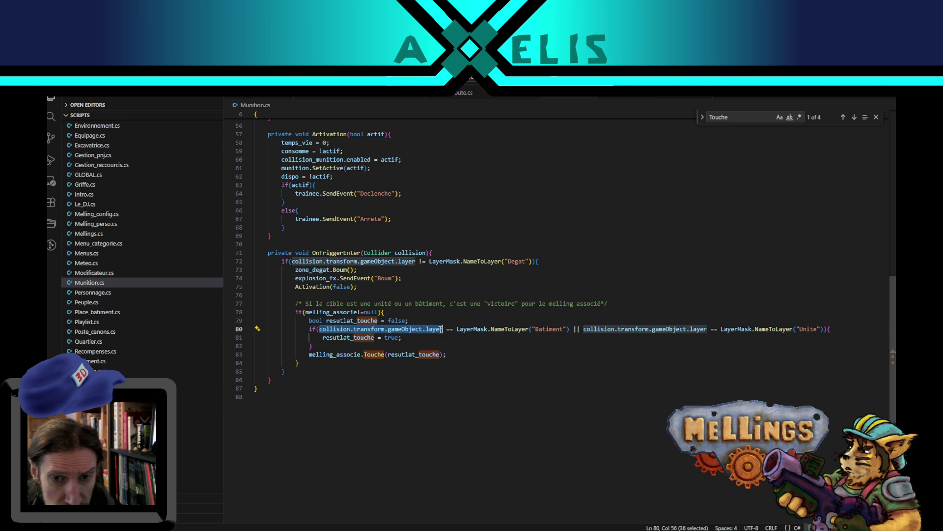
click(807, 329)
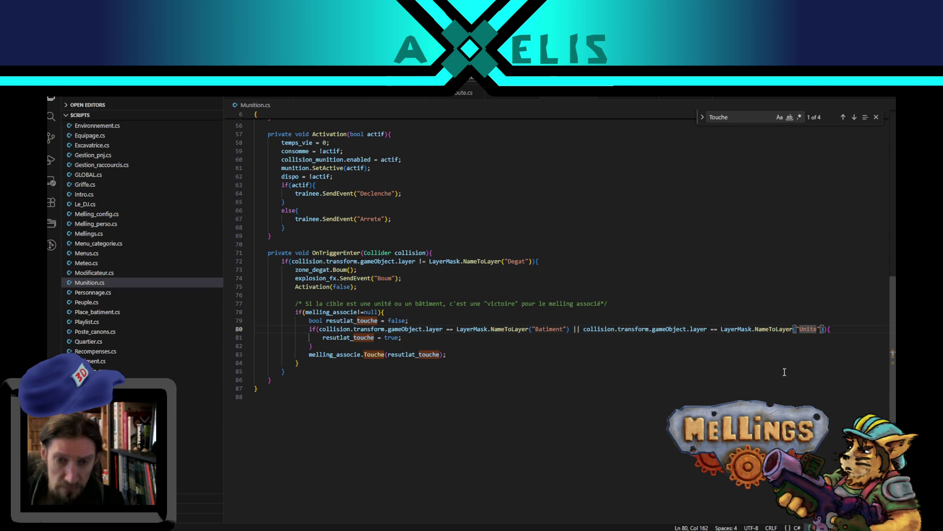
double_click(595, 329)
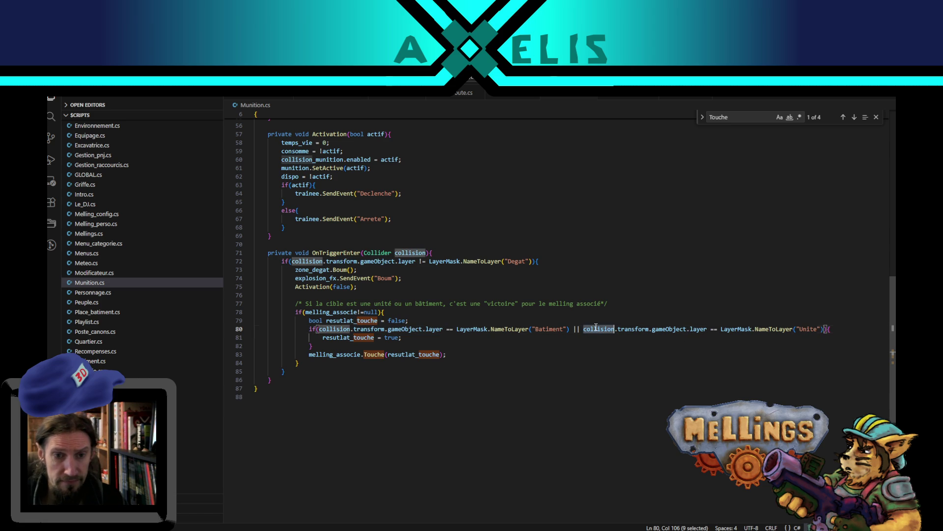
click(414, 337)
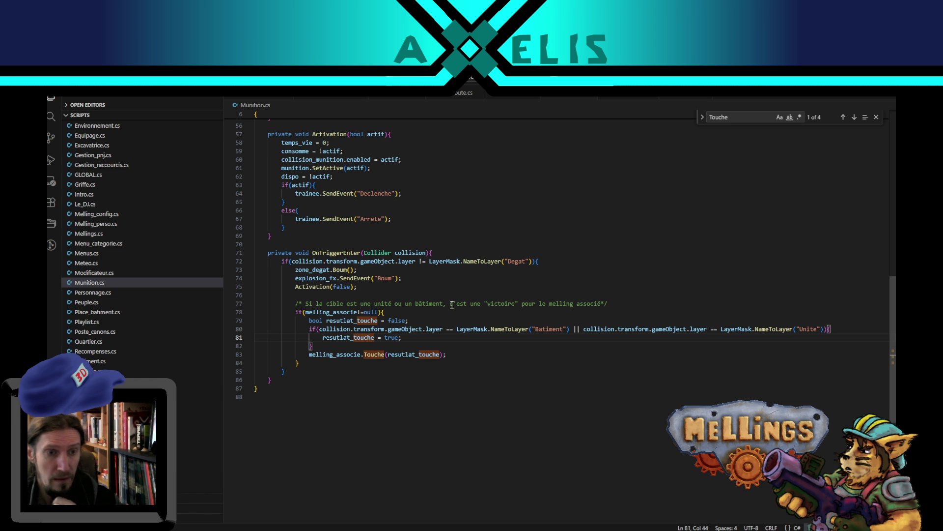
click(422, 319)
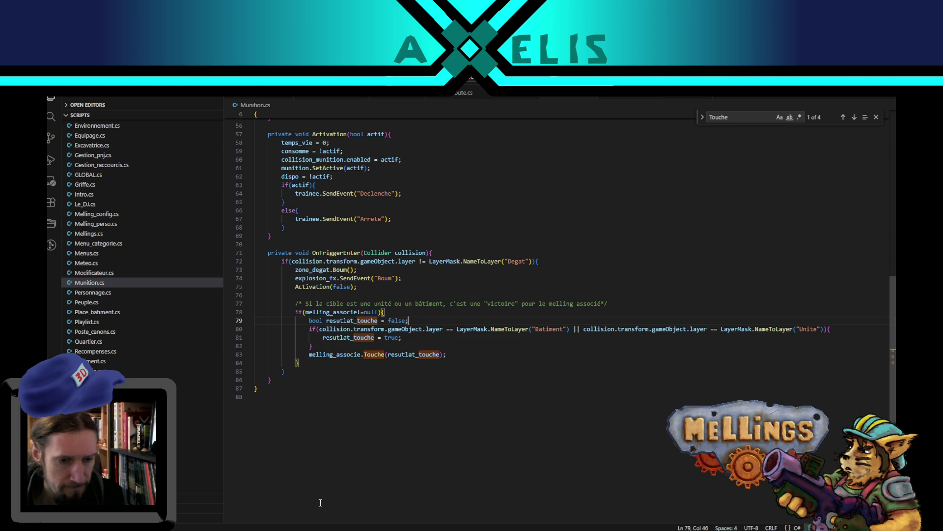
key(alt+Tab)
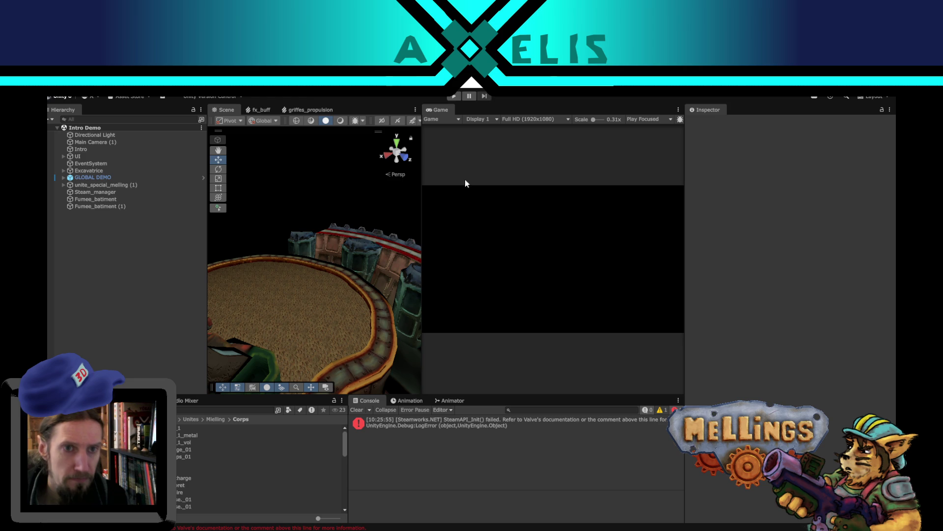
Enable Play Maximized and start play mode with Ctrl+P
click(636, 122)
click(643, 136)
key(ctrl+p)
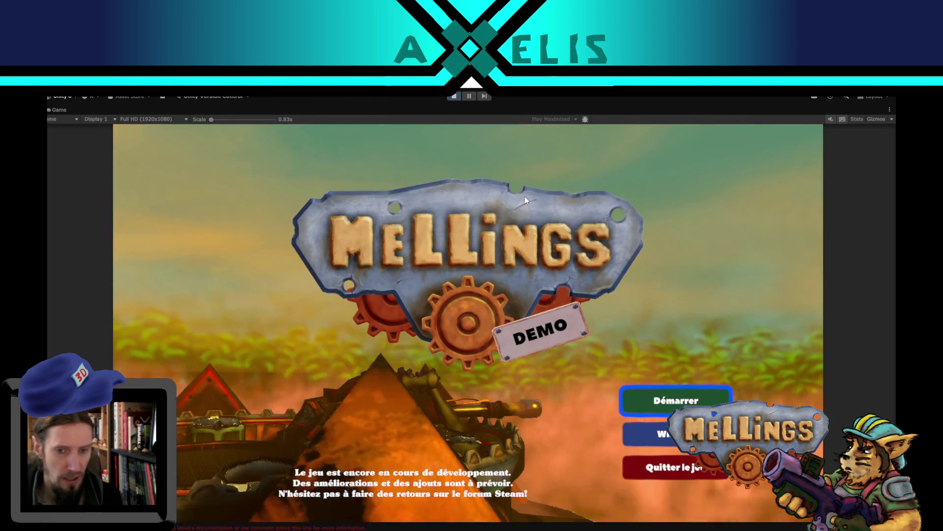
From the title screen, choose Démarrer and launch the Jungle region mission
click(652, 406)
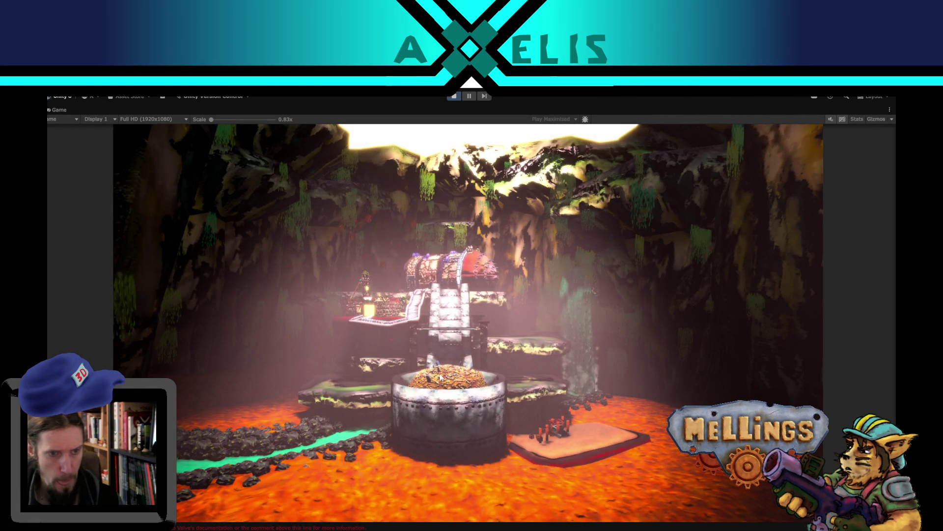
click(445, 458)
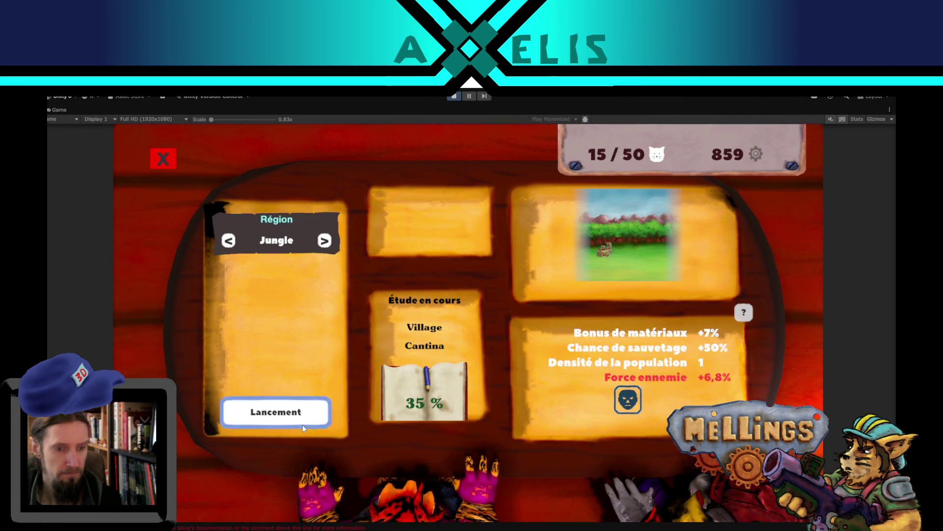
click(302, 425)
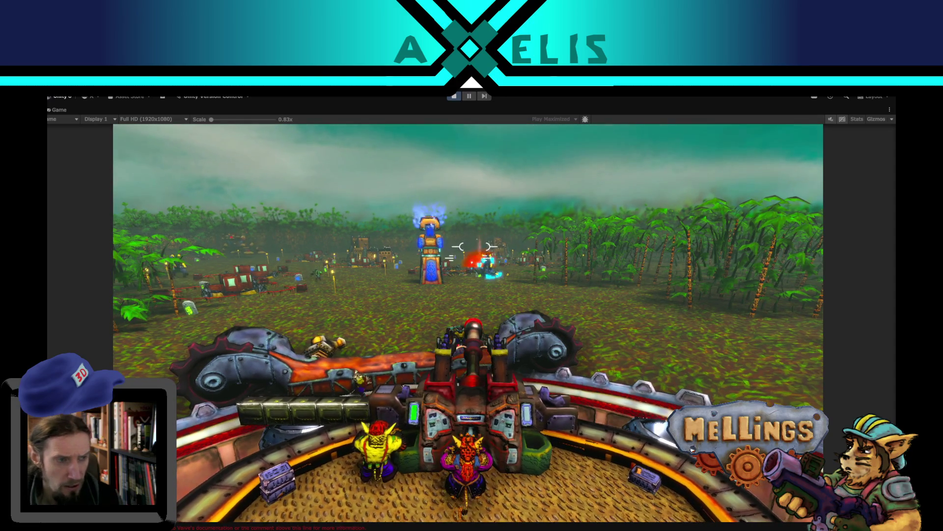
Wait for the Jungle mission to load into the turret view, then bring up the pause menu
key(Escape)
key(Escape)
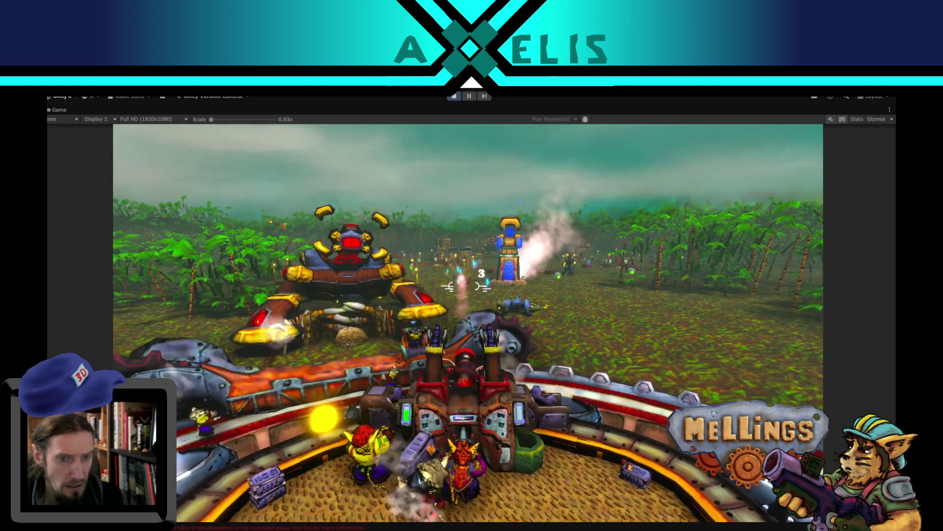
Toggle the pause menu, stop play mode, and switch back to Munition.cs in VS Code
key(Escape)
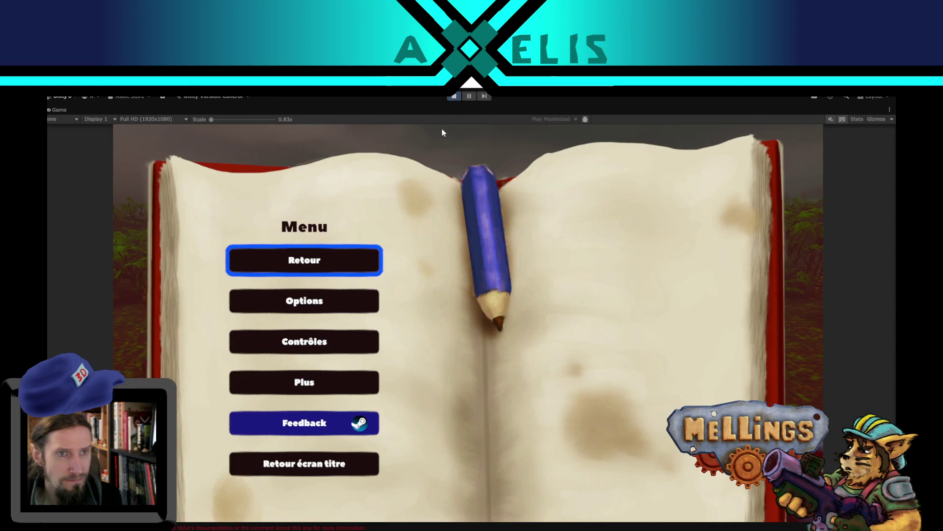
key(Escape)
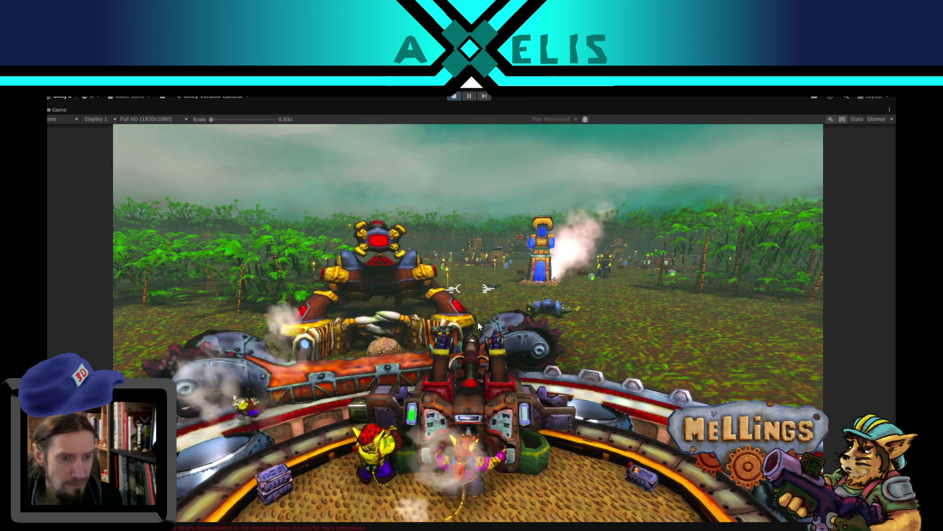
key(Escape)
click(452, 97)
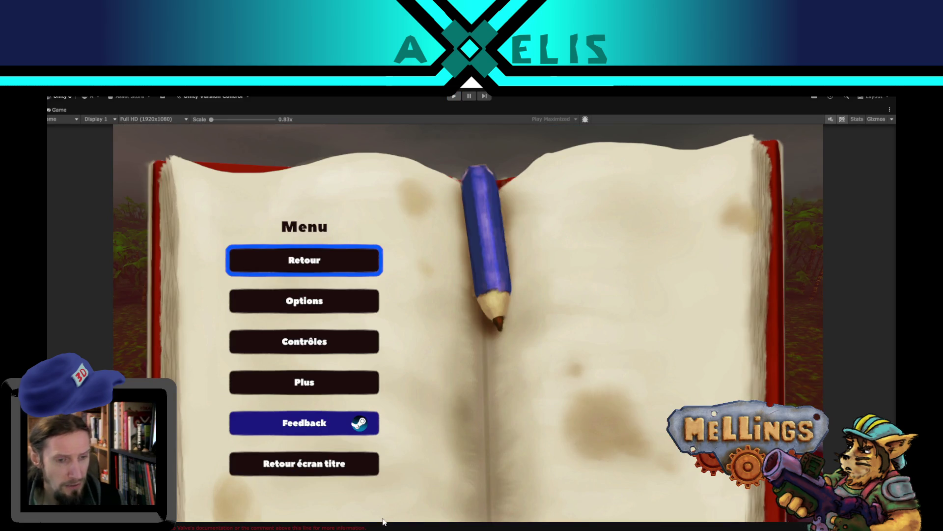
key(alt+Tab)
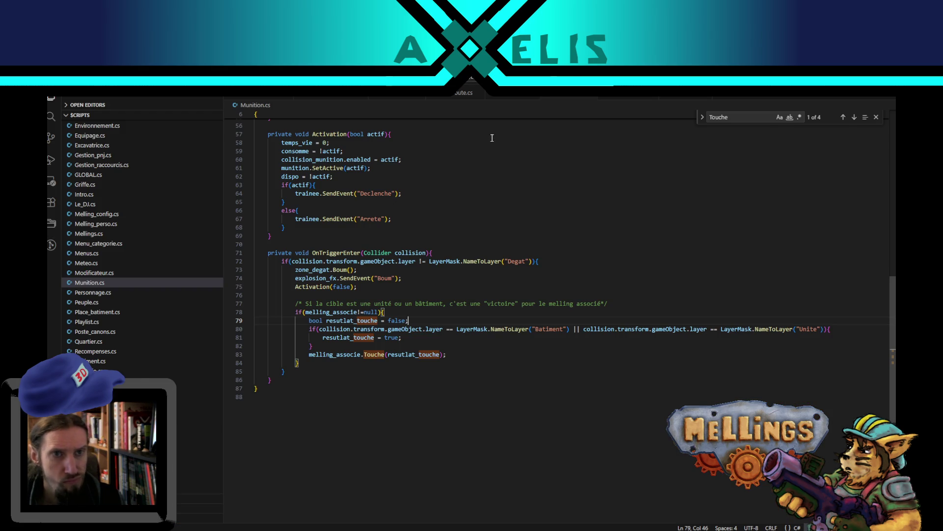
Open Canon.cs from the Explorer and search it for 'charge' (49 matches)
click(393, 99)
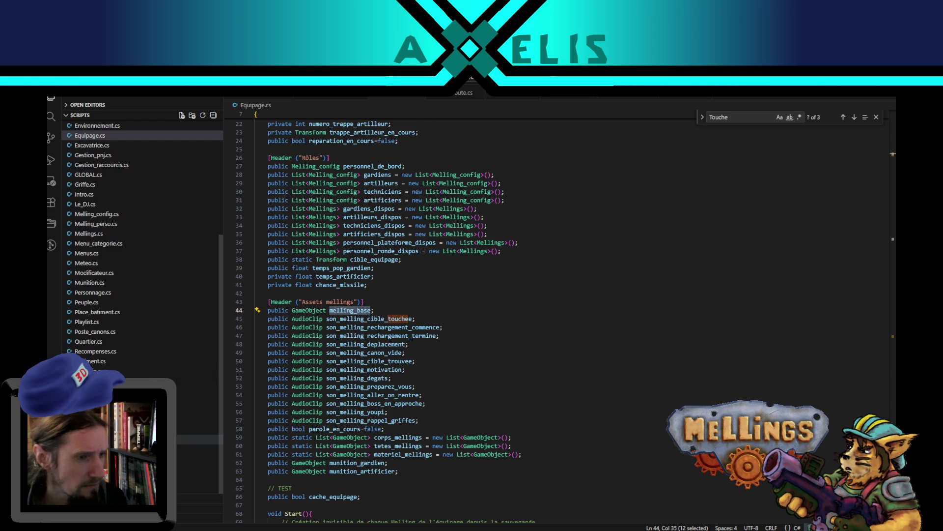
scroll(85, 314, up, 3)
scroll(106, 246, up, 3)
click(91, 240)
key(ctrl+f)
text(charge)
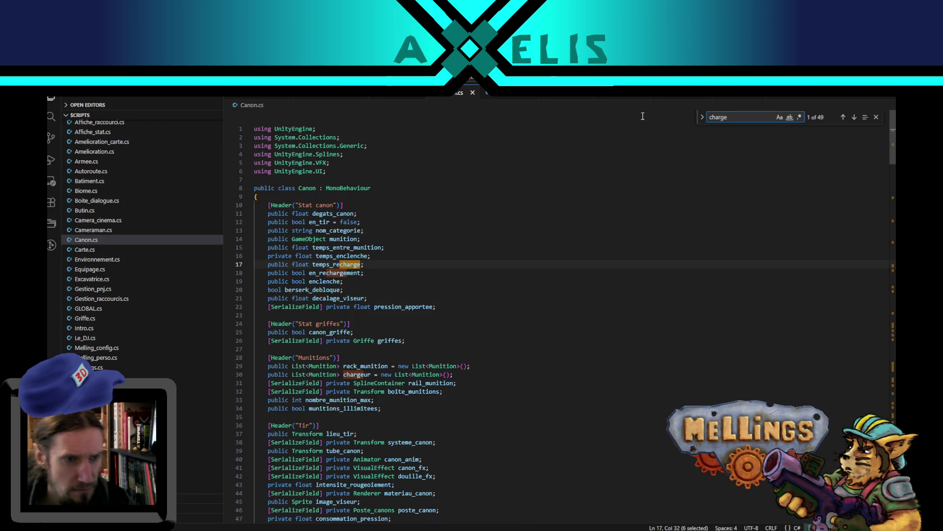
double_click(358, 272)
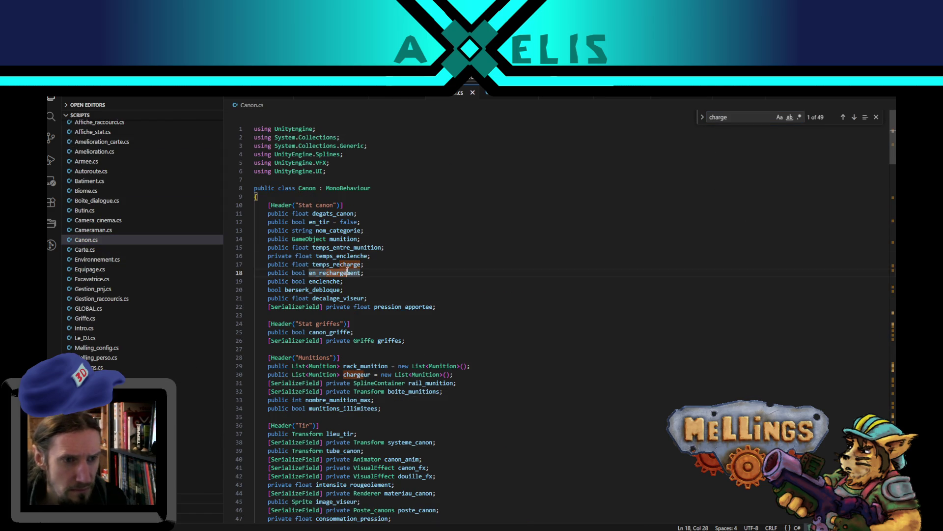
key(ctrl+f)
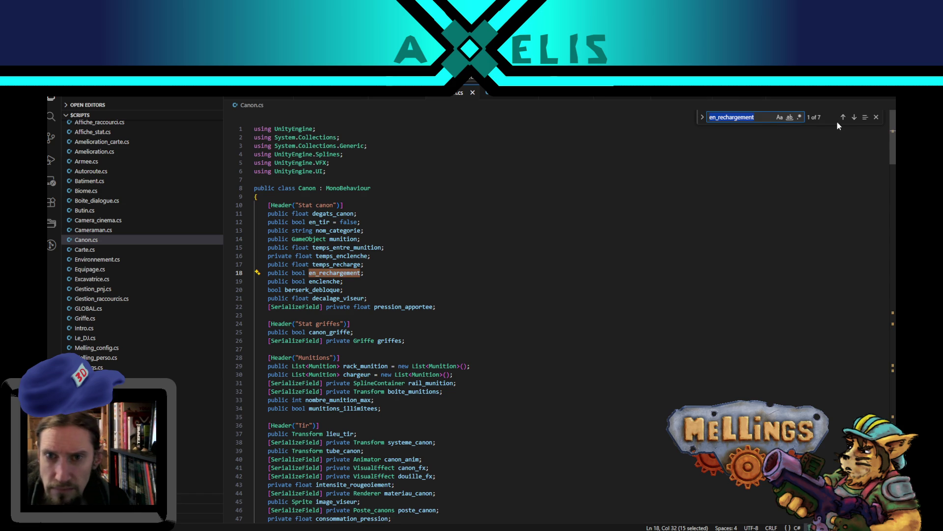
click(852, 119)
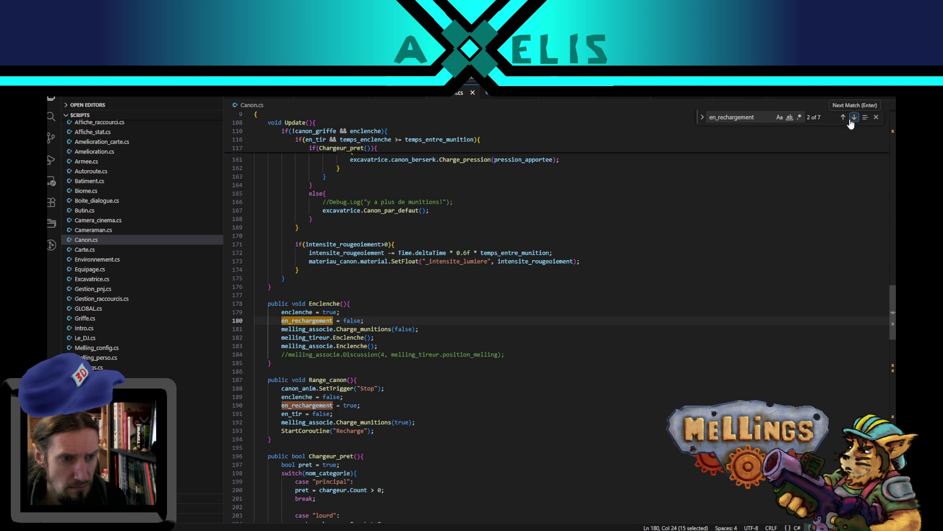
double_click(332, 304)
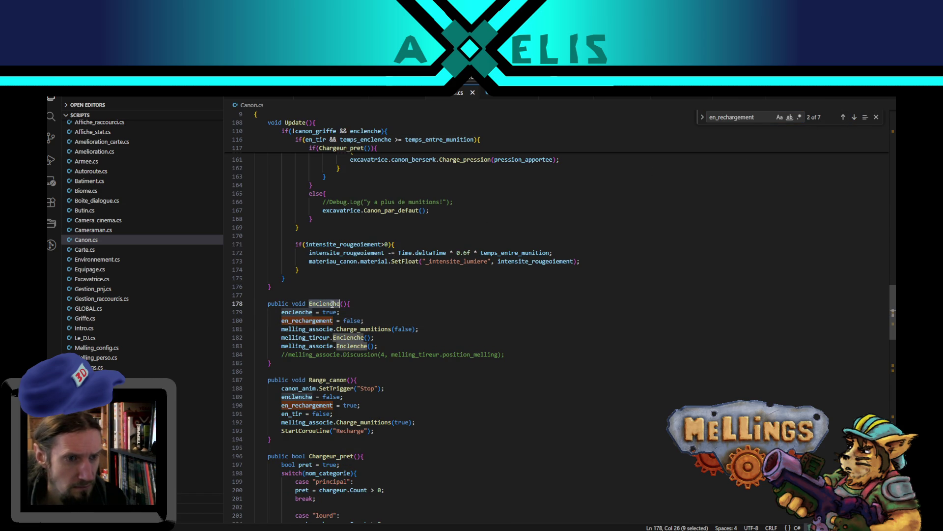
click(389, 346)
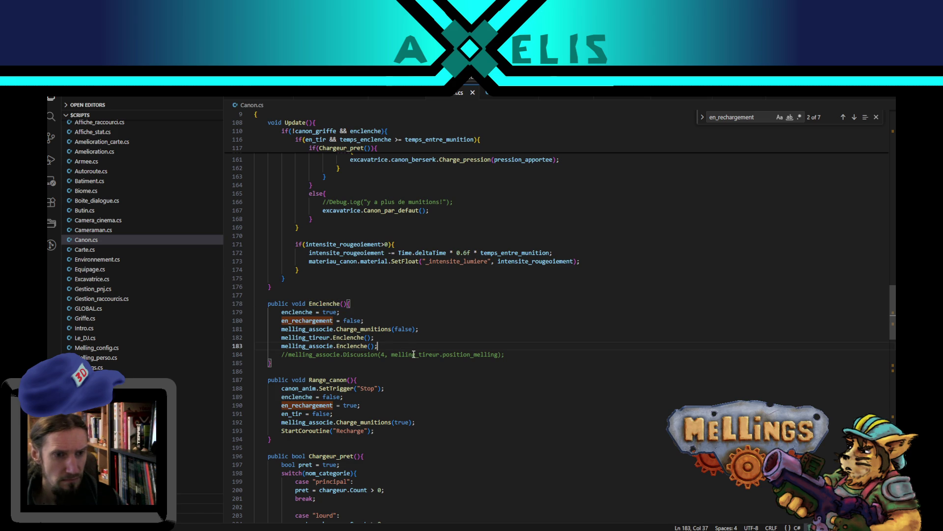
double_click(327, 354)
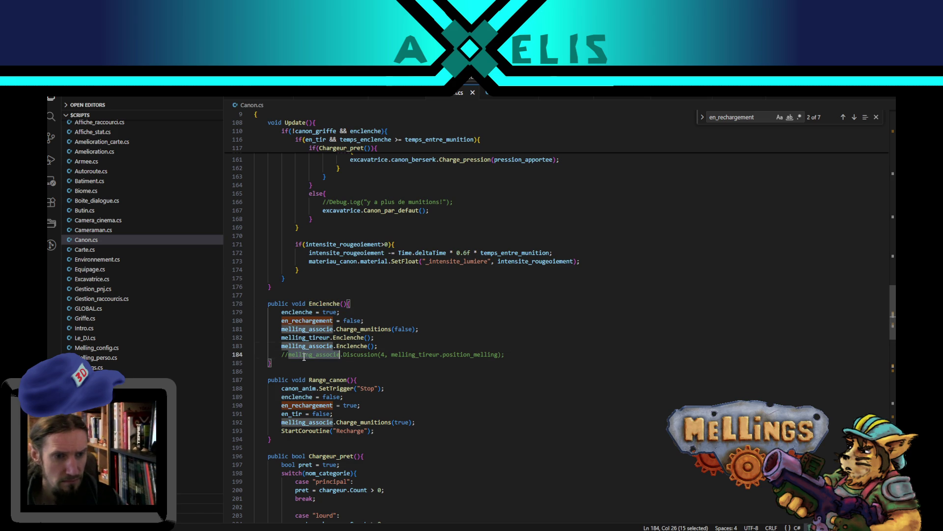
drag(516, 356, 513, 347)
key(BackSpace)
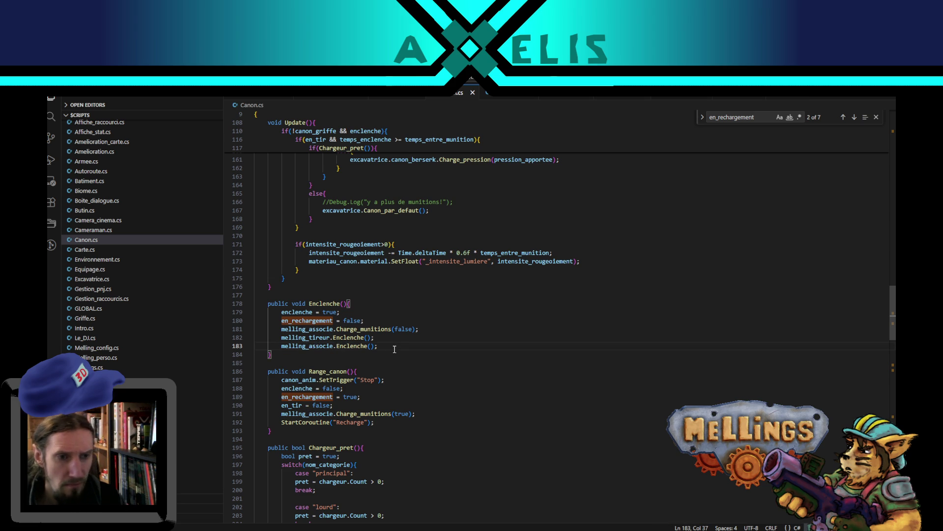
double_click(353, 338)
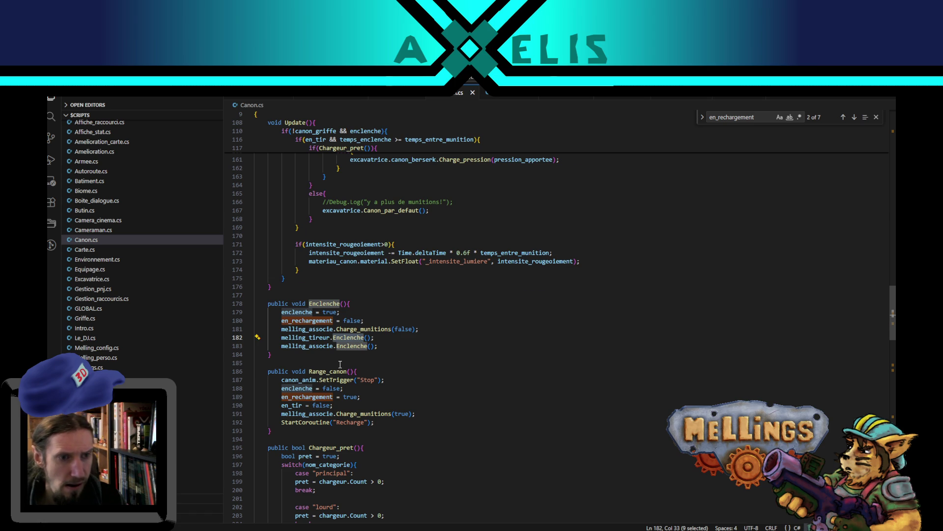
scroll(340, 364, up, 3)
scroll(340, 364, down, 3)
scroll(372, 382, down, 5)
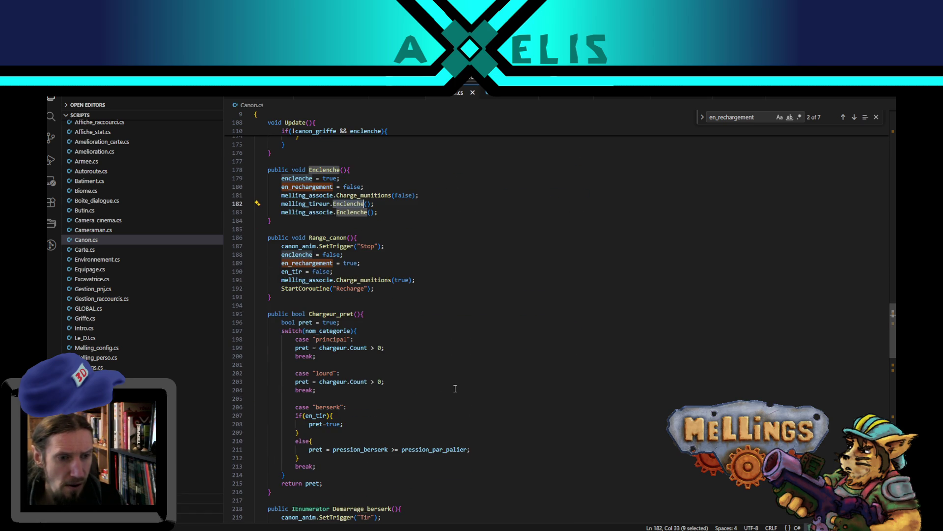
double_click(330, 313)
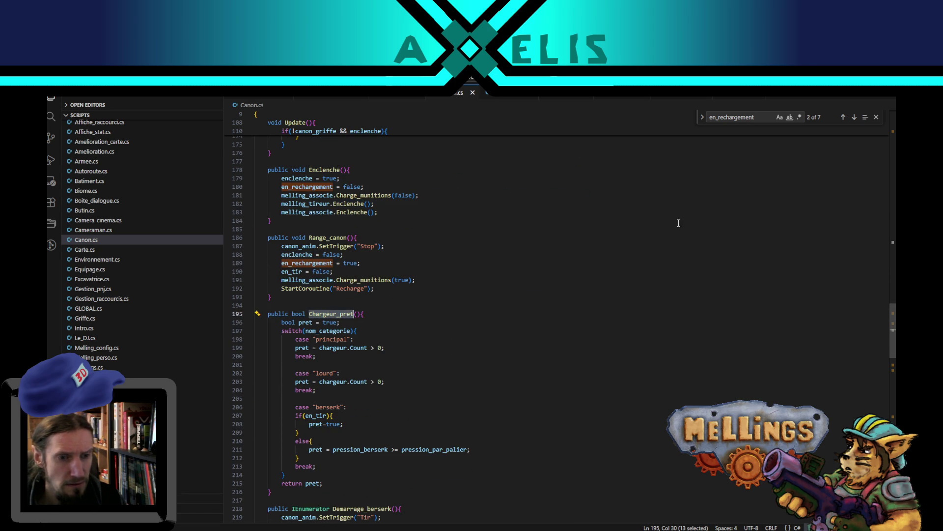
Step through en_rechargement matches, inspecting Deplacement_rail and nom_categorie along the way
click(853, 119)
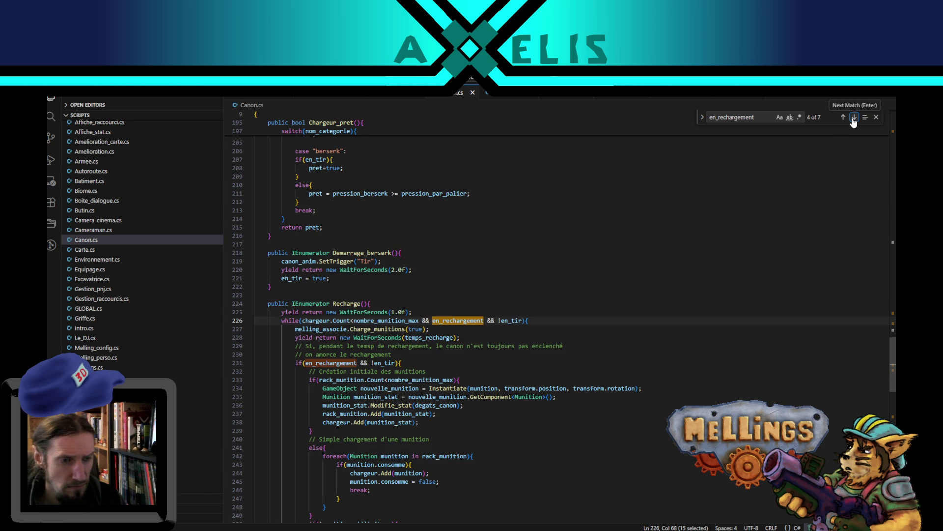
click(854, 119)
scroll(439, 368, down, 4)
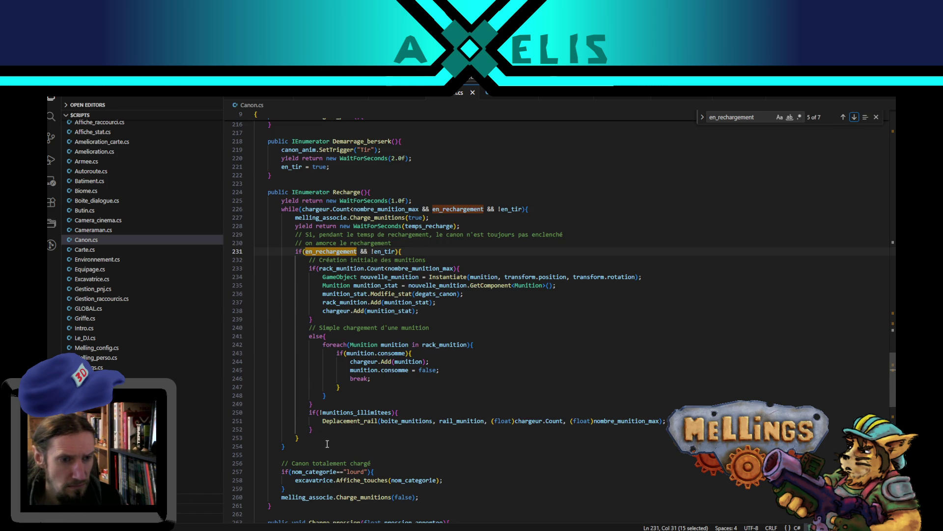
double_click(353, 422)
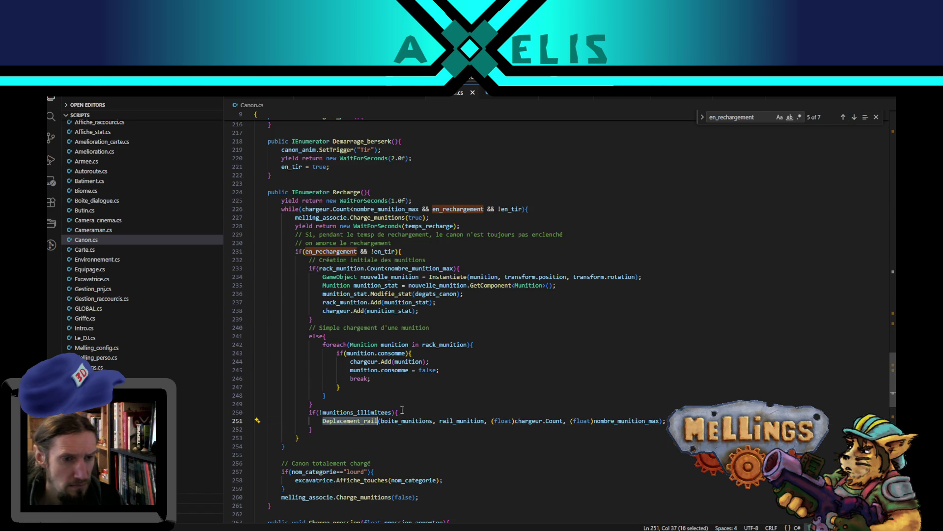
click(299, 439)
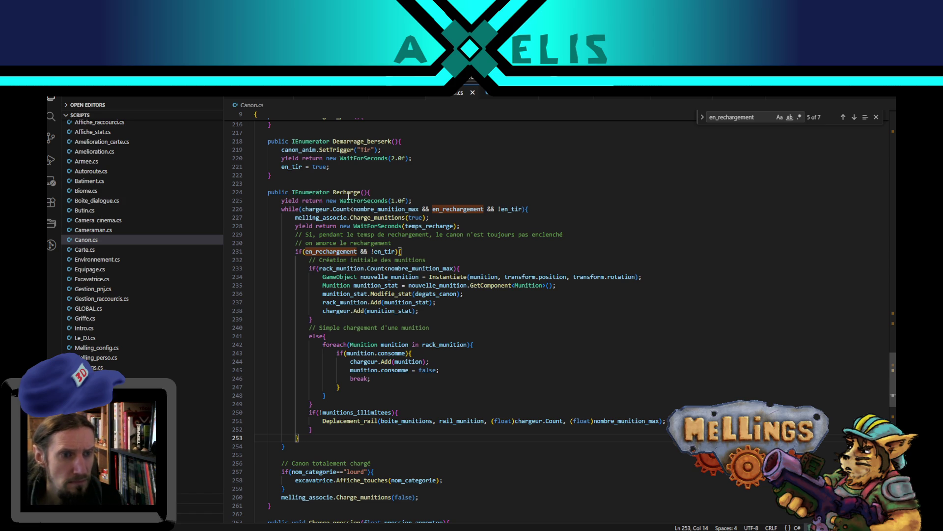
scroll(412, 460, down, 3)
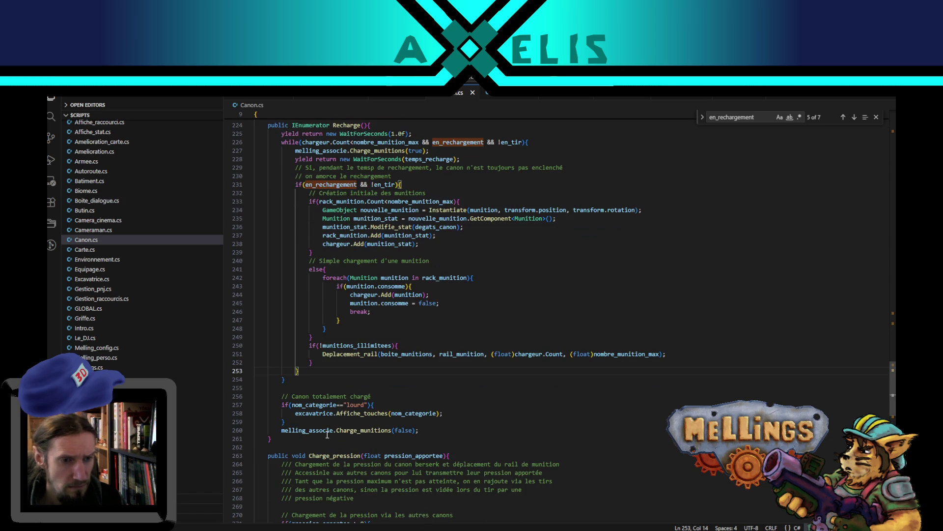
double_click(315, 405)
click(373, 402)
double_click(312, 404)
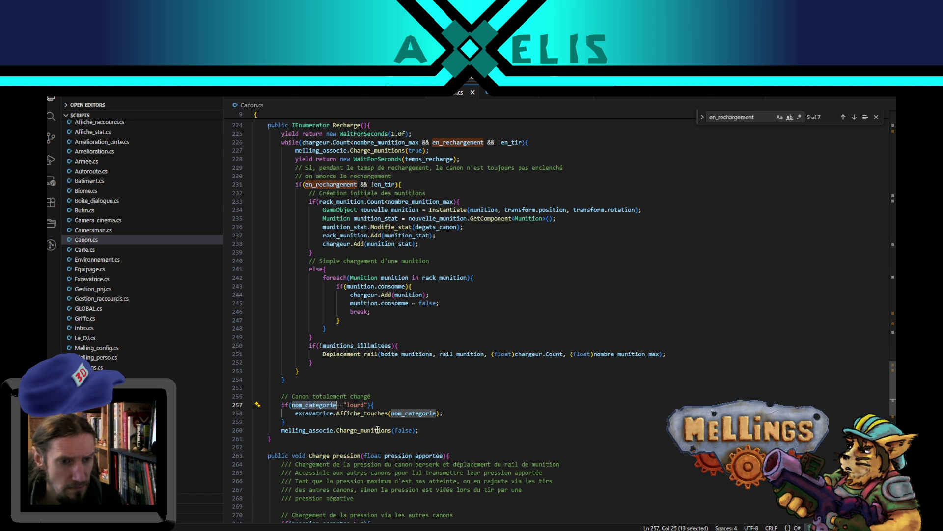
Inspect WaitForSeconds(temps_recharge), melling_associe and the Charge_munitions call in the Recharge coroutine
scroll(449, 202, up, 2)
scroll(448, 202, down, 1)
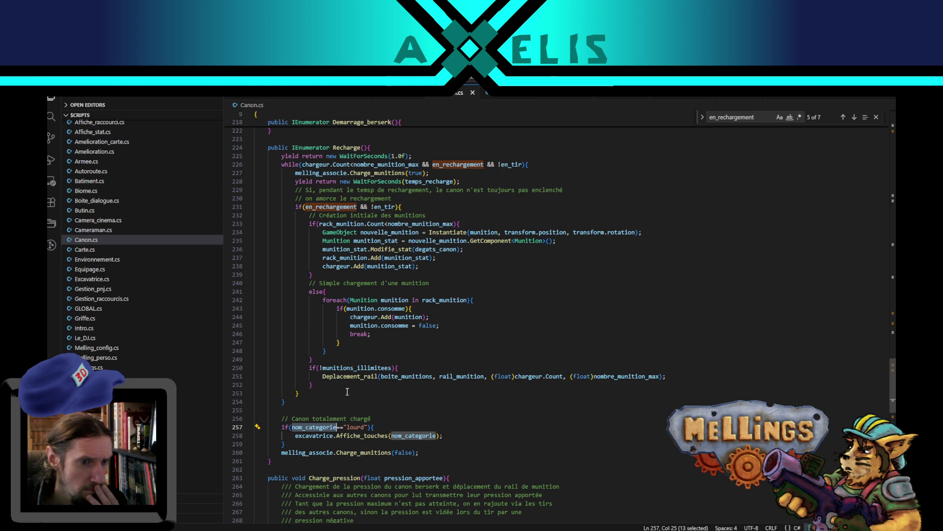
double_click(369, 184)
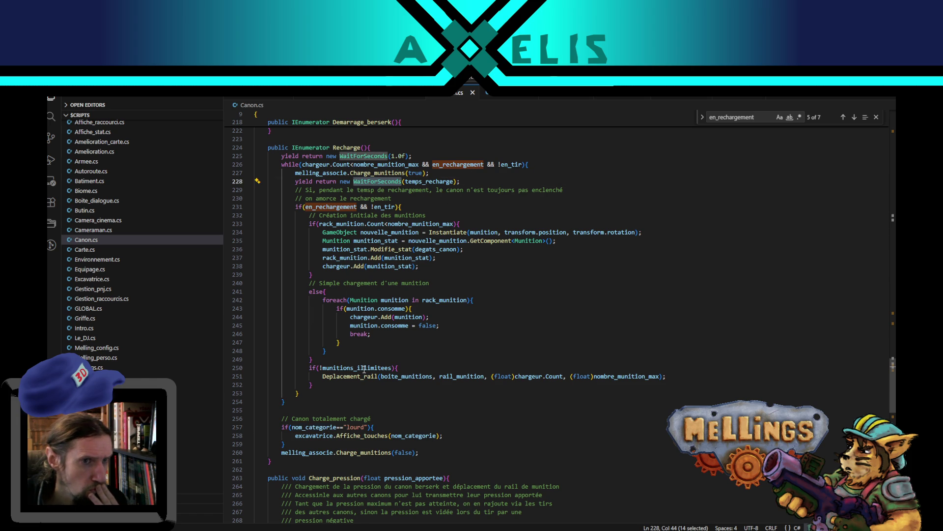
double_click(428, 182)
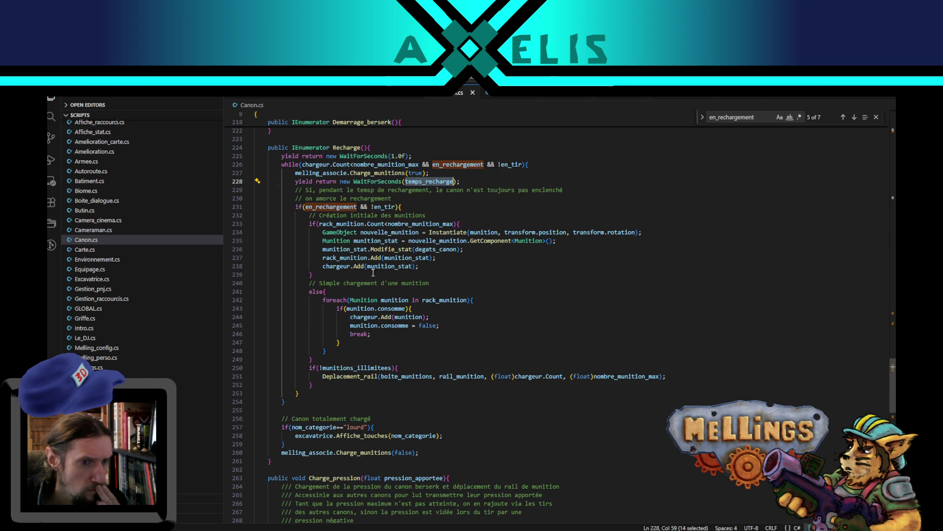
double_click(305, 451)
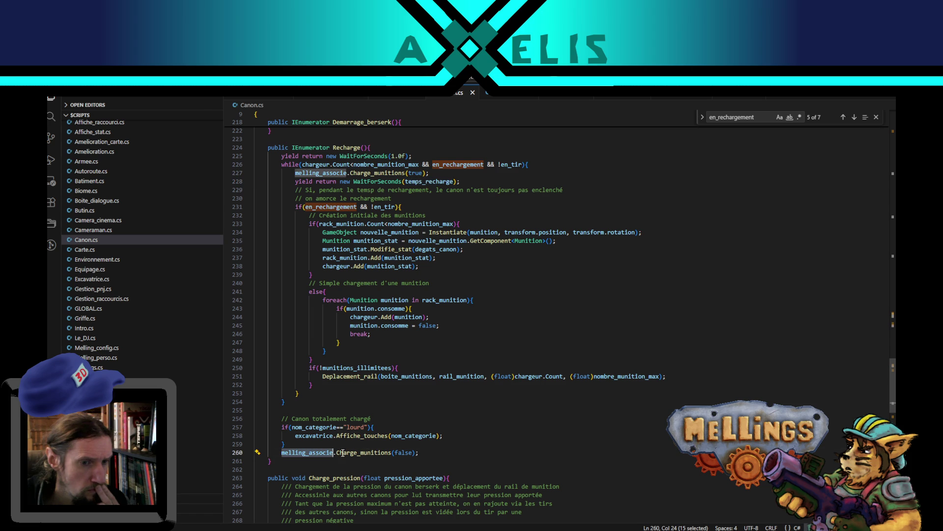
double_click(366, 453)
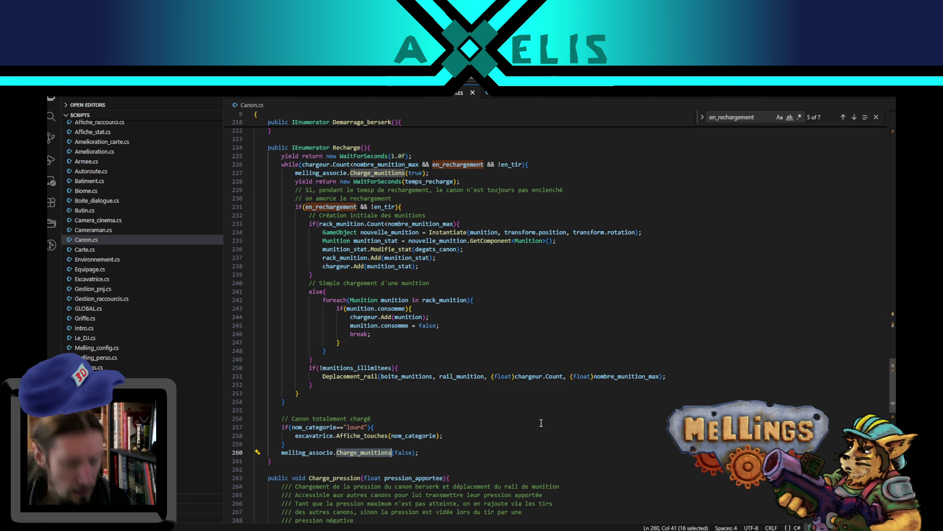
Search for Charge_munitions and jump to its definition in Mellings.cs (match 3 of 3)
key(ctrl+f)
click(564, 97)
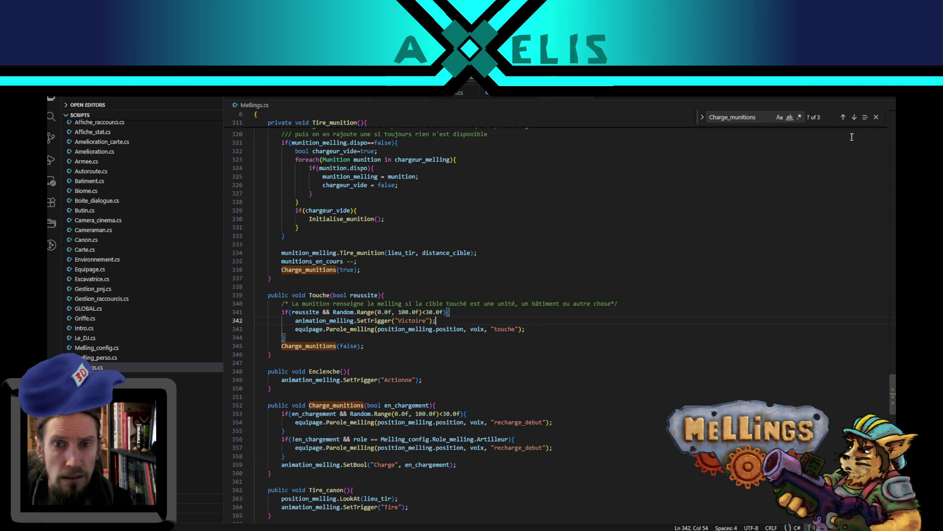
click(854, 118)
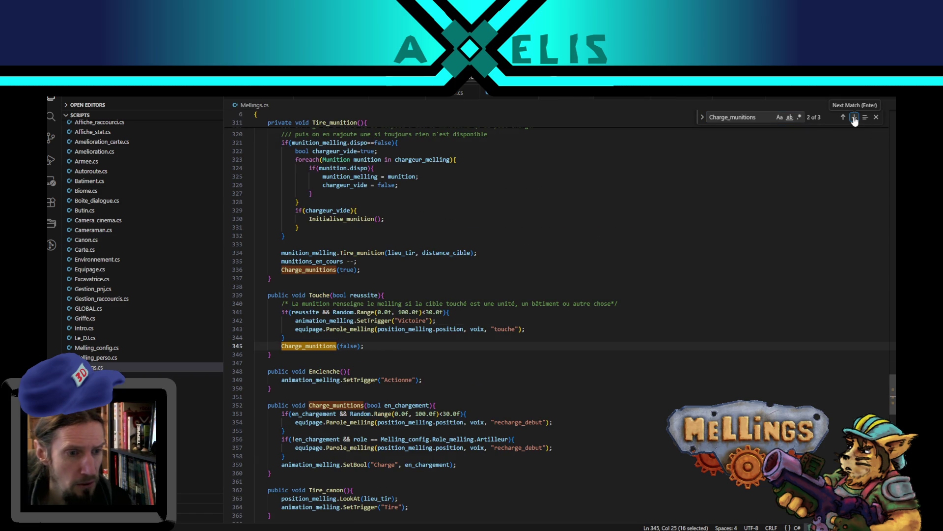
click(854, 118)
scroll(477, 294, down, 3)
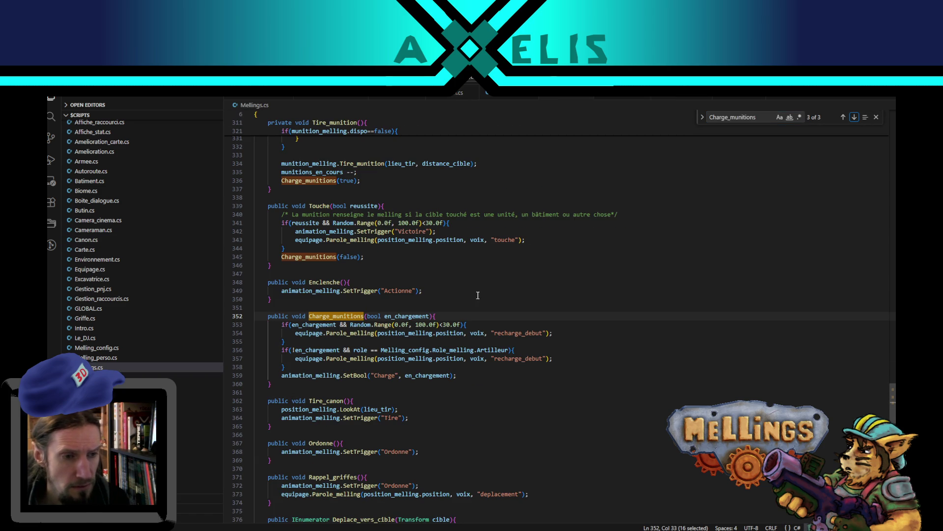
Inspect en_chargement, Role_melling, equipage, Parole_melling and the recharge_debut voice line, then return to Unity
double_click(420, 317)
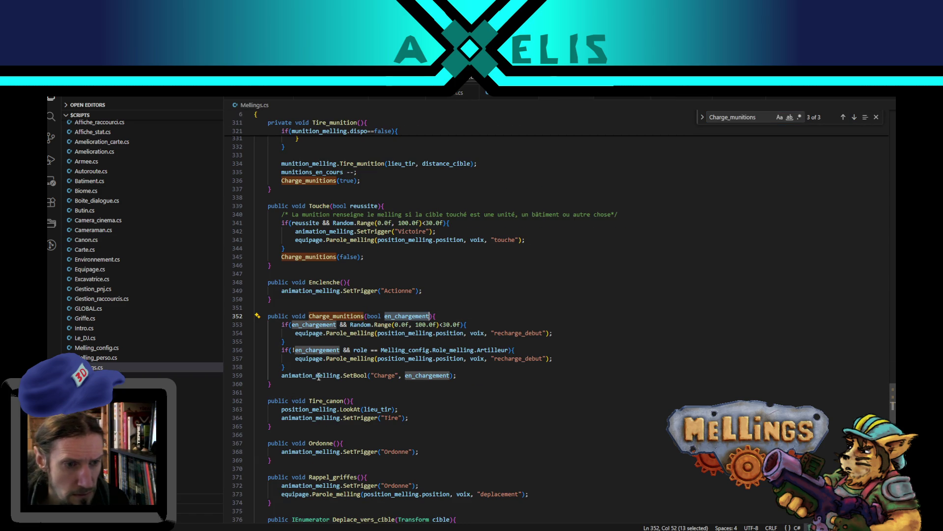
click(458, 376)
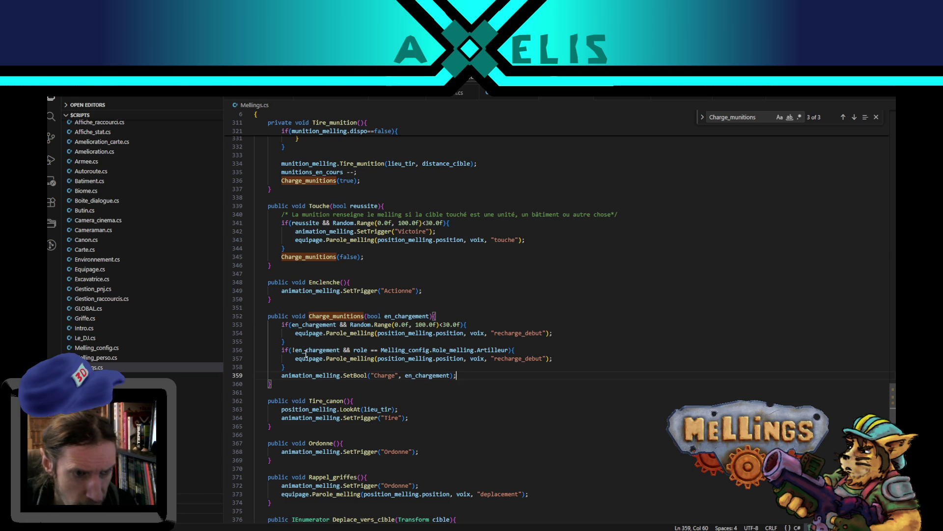
double_click(459, 350)
double_click(308, 333)
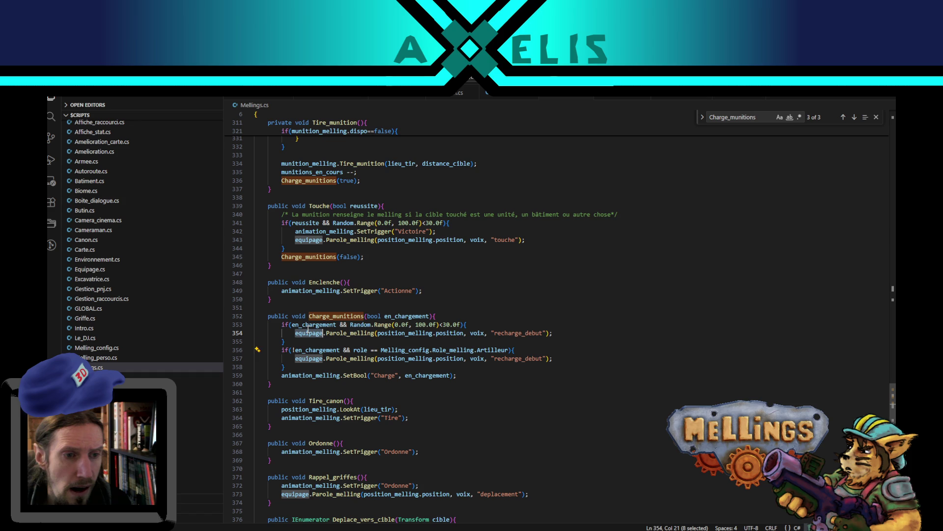
double_click(314, 324)
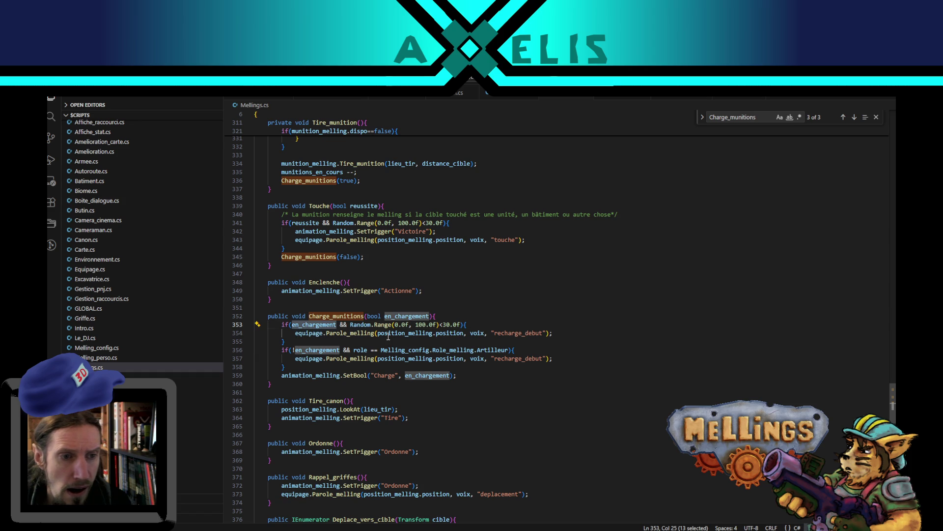
double_click(365, 334)
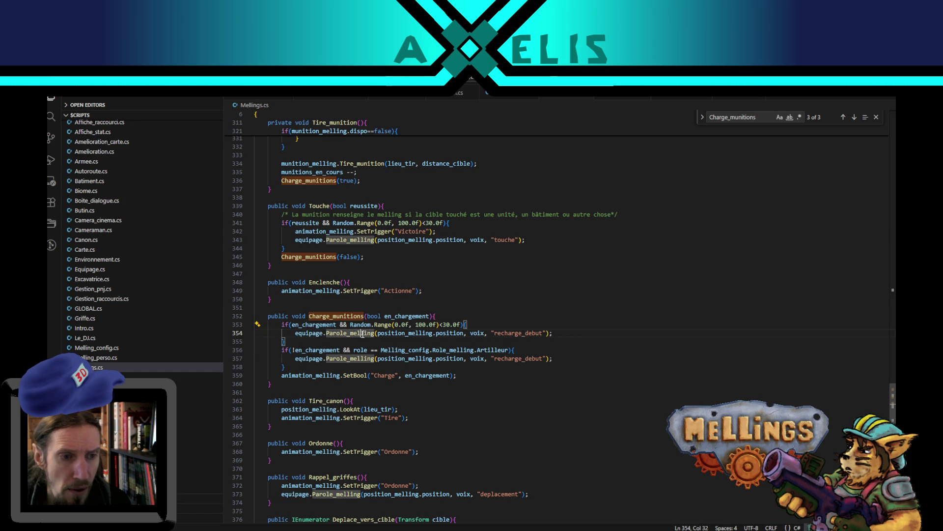
click(565, 359)
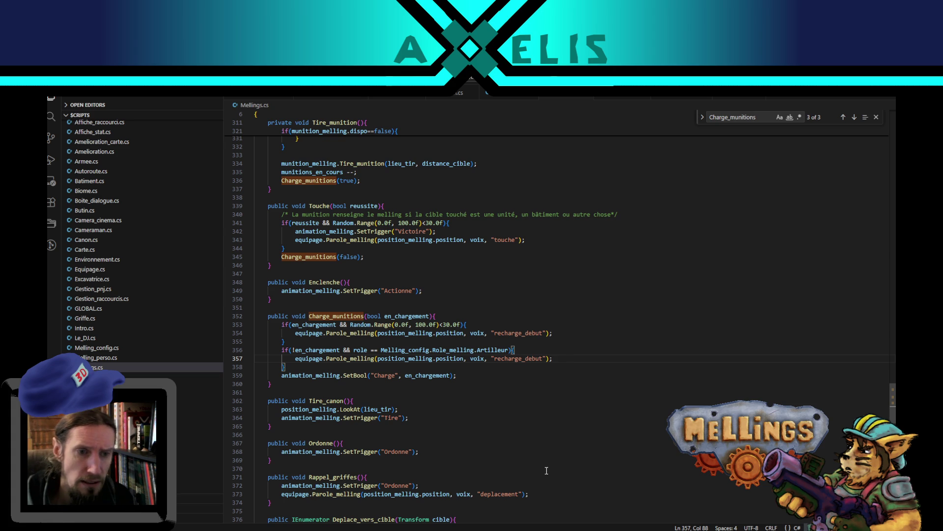
double_click(518, 359)
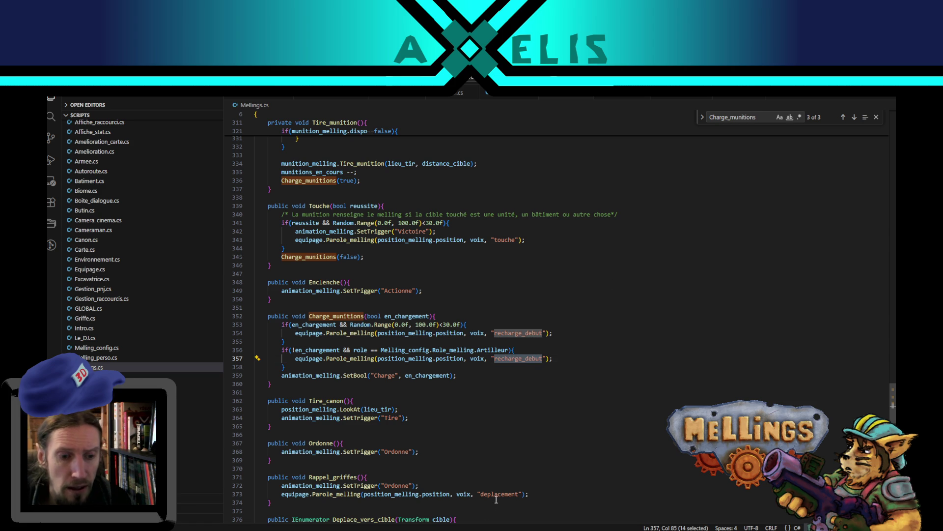
key(alt+Tab)
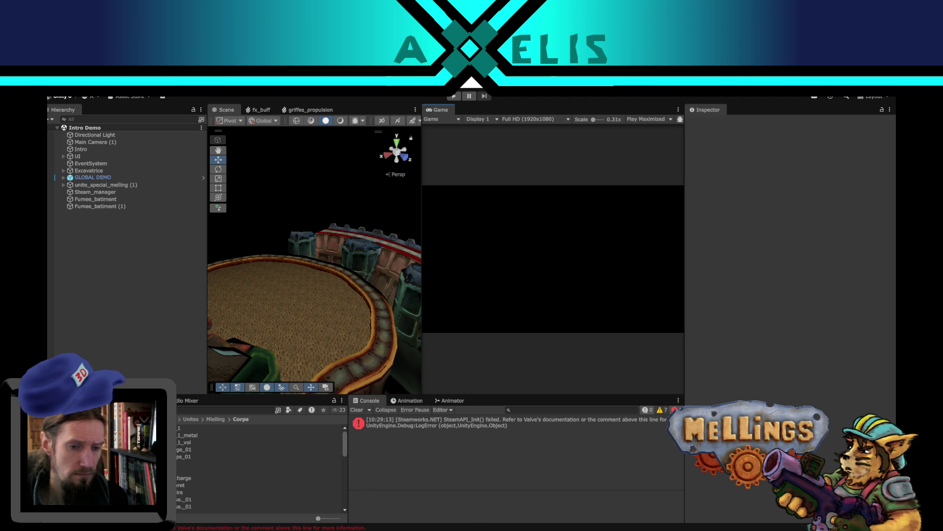
key(alt+Tab)
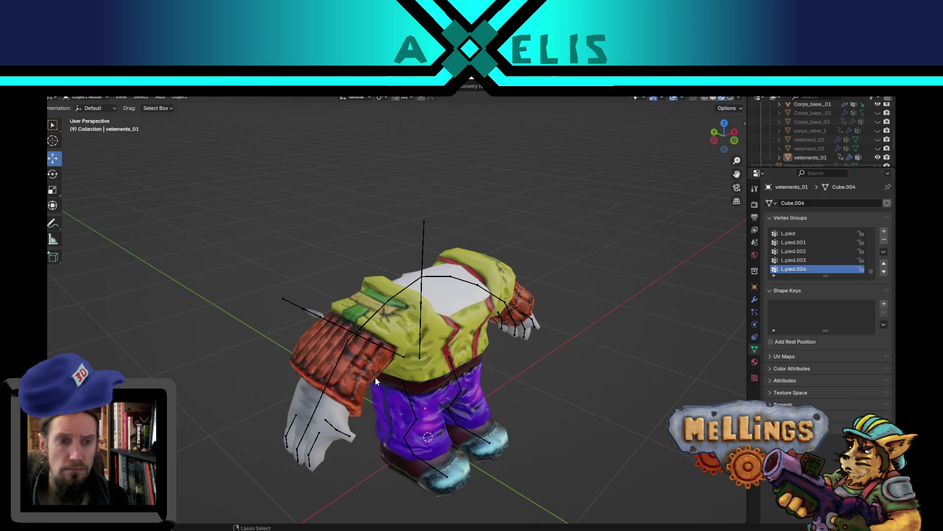
key(alt+Tab)
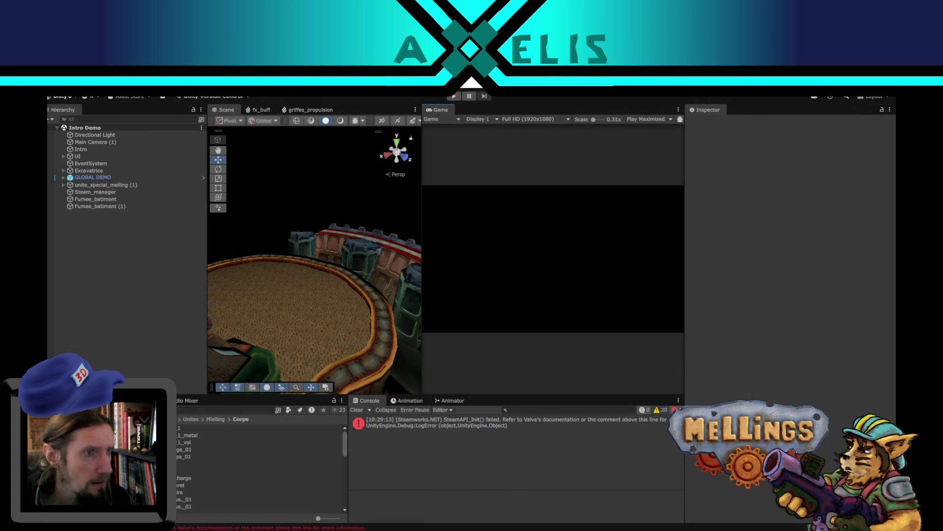
key(alt+Tab)
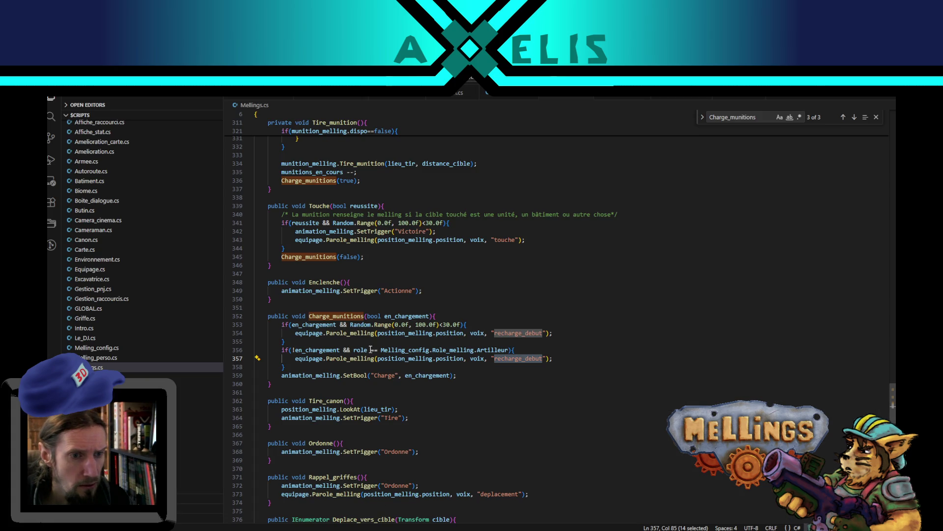
key(alt+Tab)
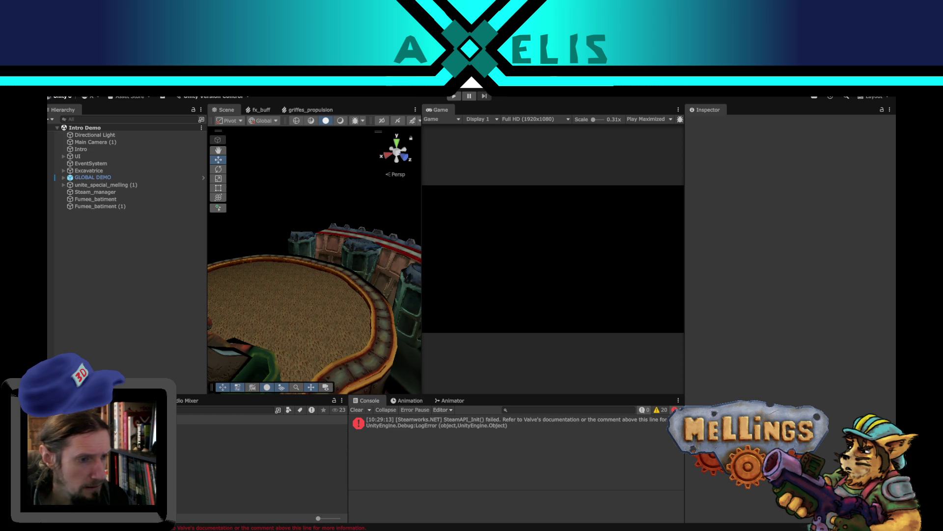
Open the Bataille scene and select Excavatrice to view its Assets mellings voice clips
double_click(187, 449)
click(293, 308)
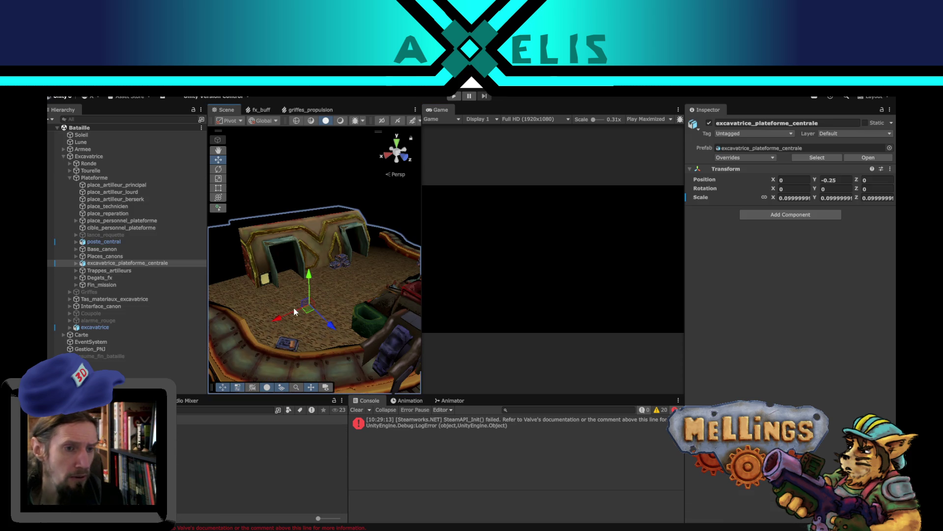
click(121, 156)
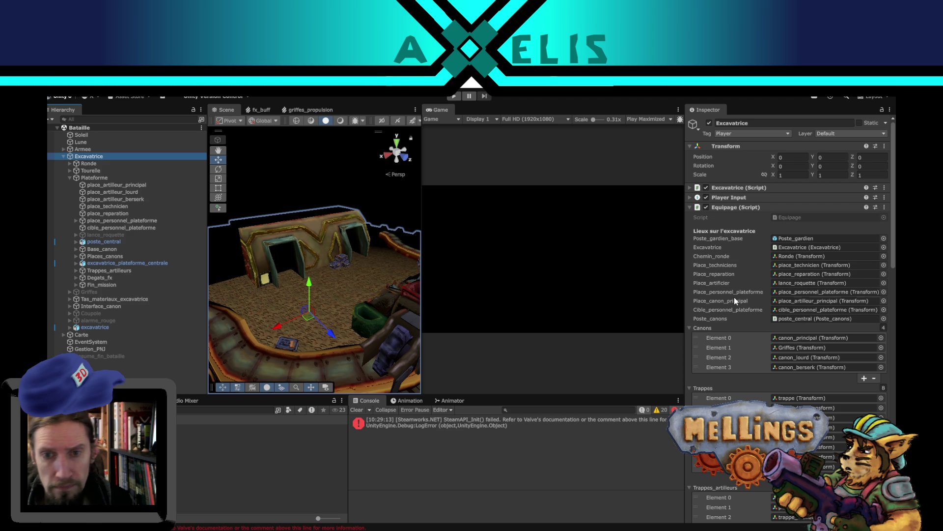
scroll(757, 356, down, 5)
scroll(757, 356, down, 10)
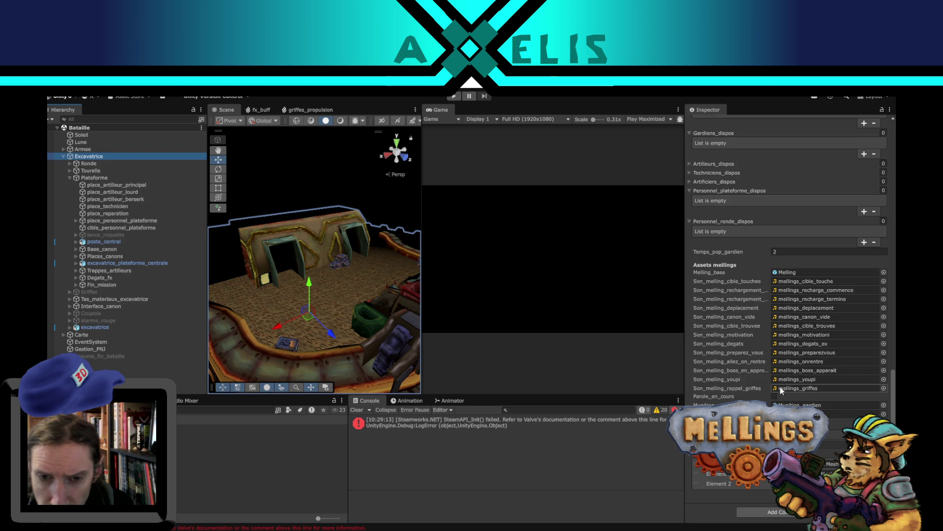
Locate the cible_touche and recharge_termine clips in Project and preview Mellings_recharge_termine twice
click(795, 284)
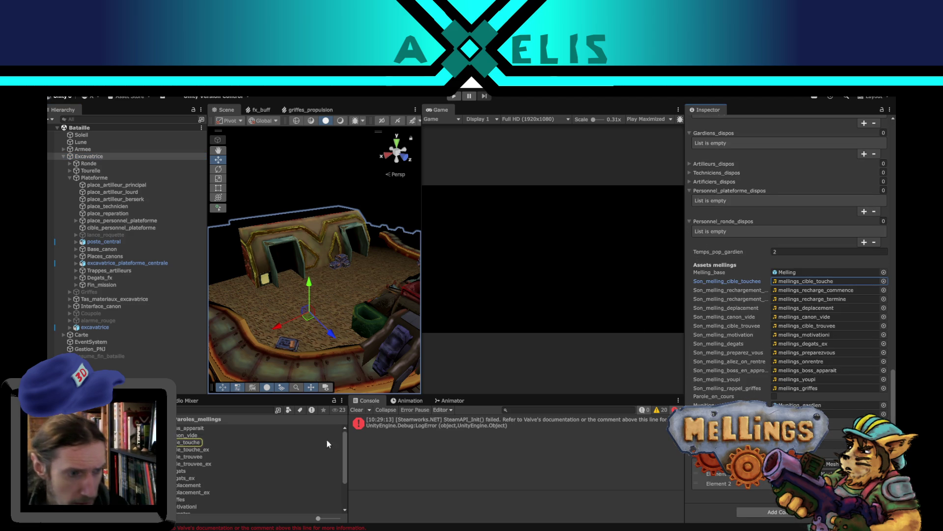
click(801, 299)
click(226, 495)
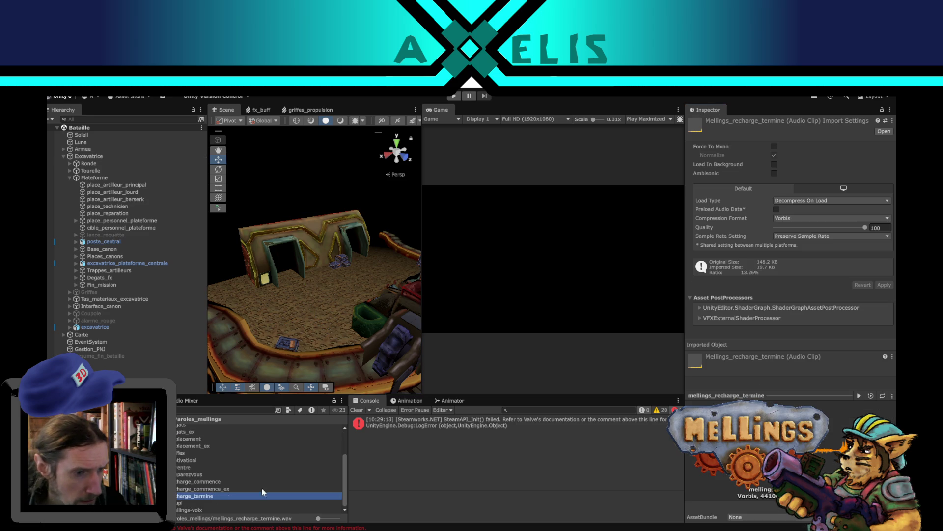
click(859, 395)
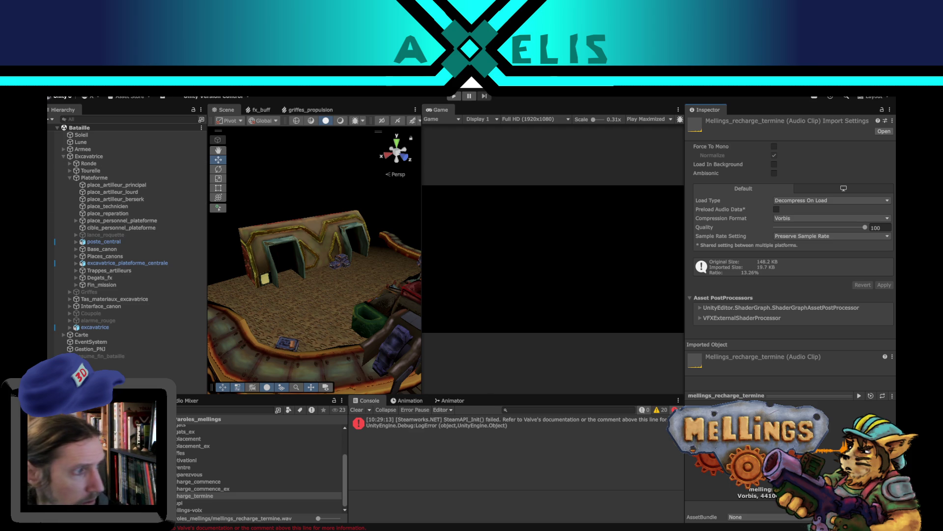
click(860, 396)
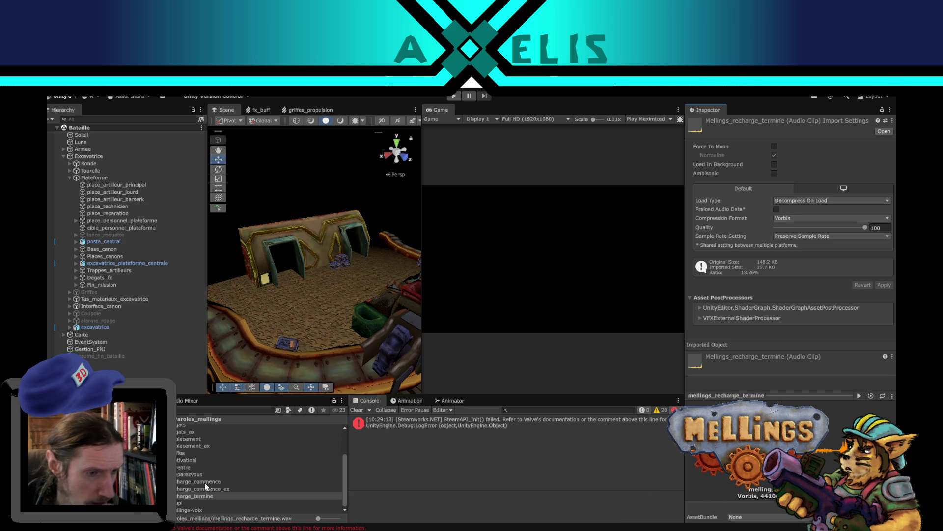
Preview Mellings_recharge_commence, reselect recharge_termine, and switch back to VS Code
click(204, 482)
click(859, 395)
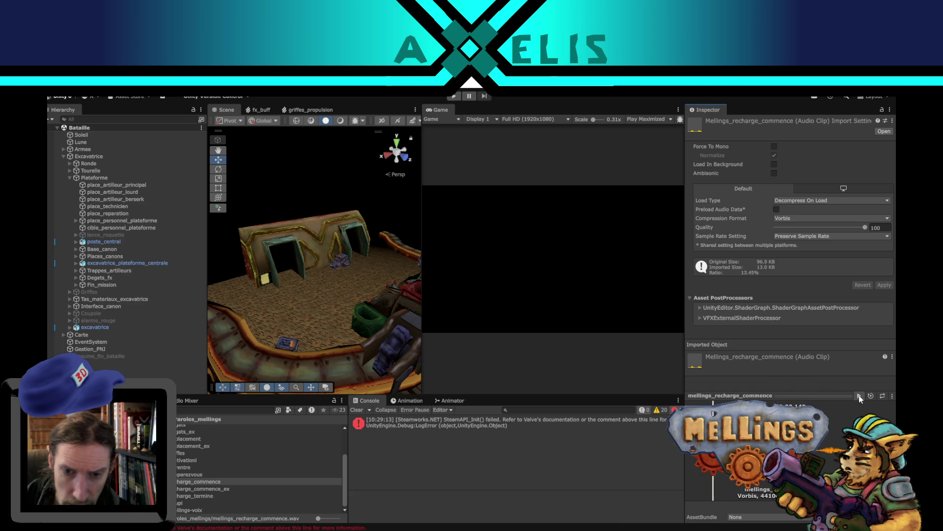
click(193, 495)
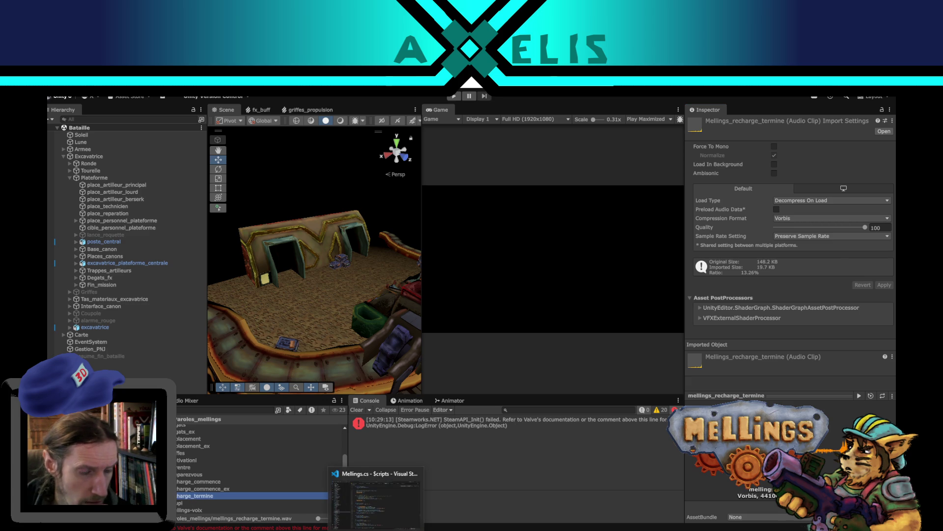
key(alt+Tab)
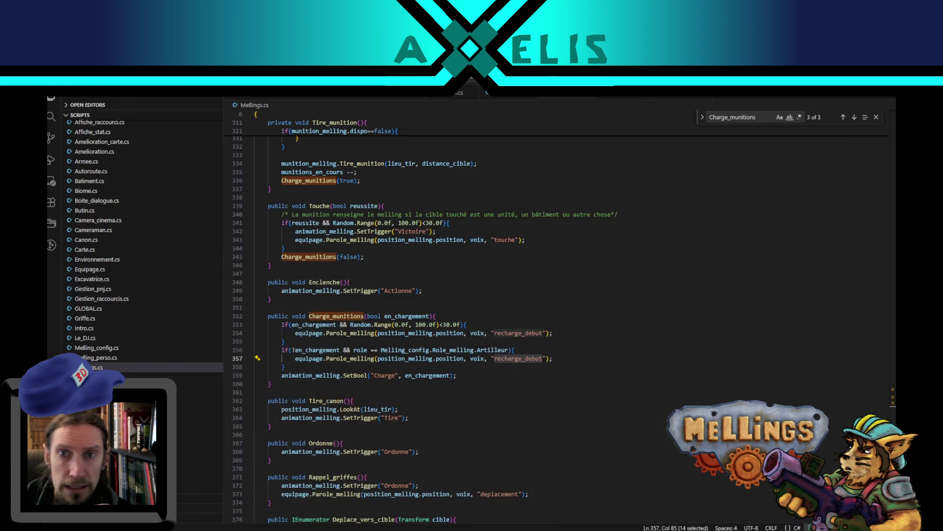
Switch to the desktop and launch Audacity from its shortcut
key(alt+Tab)
double_click(690, 101)
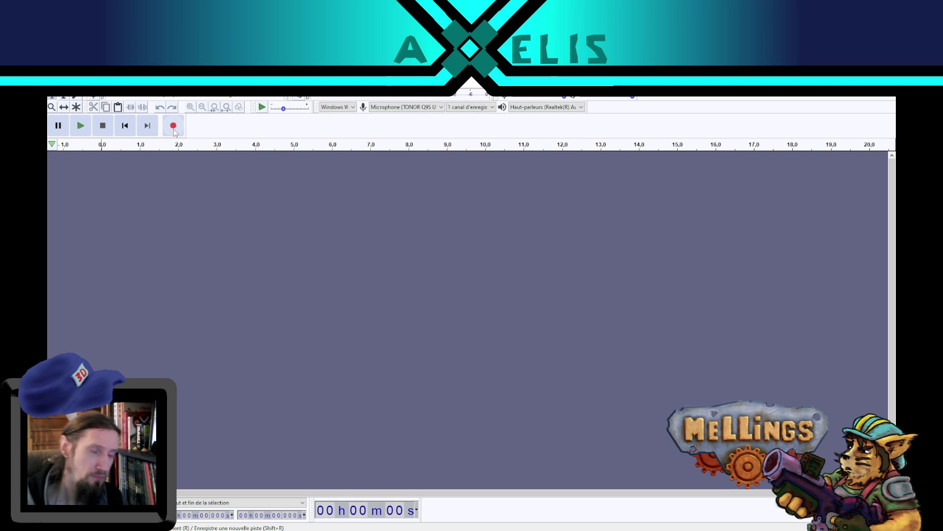
Record a voice take, discard it, then record and play back a fresh take
click(174, 129)
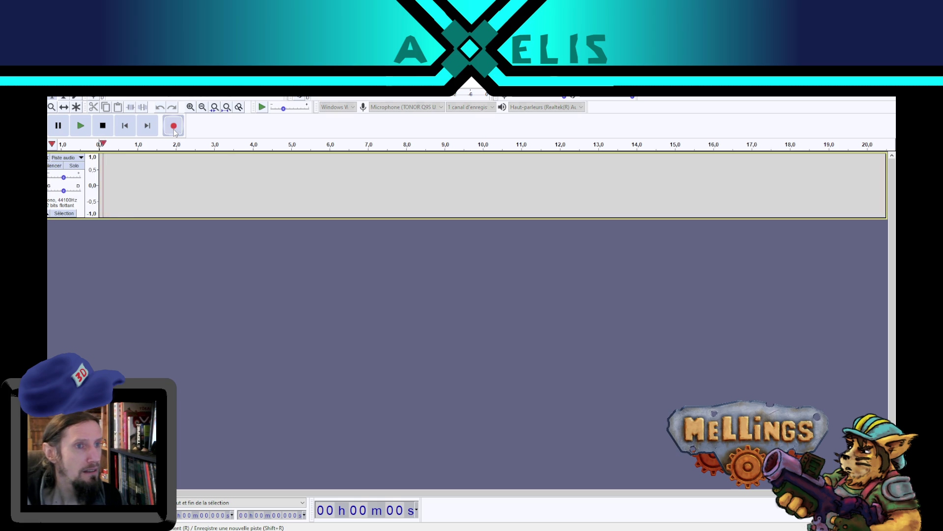
key(space)
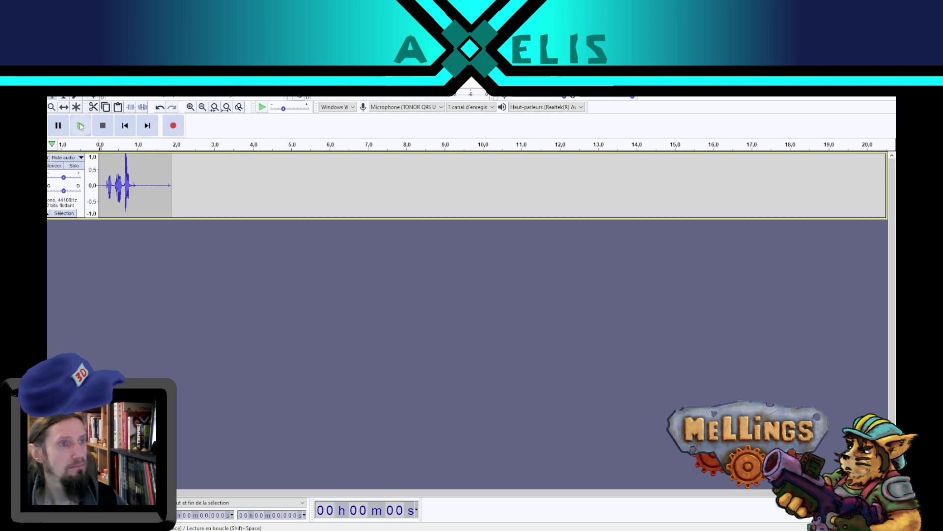
click(81, 126)
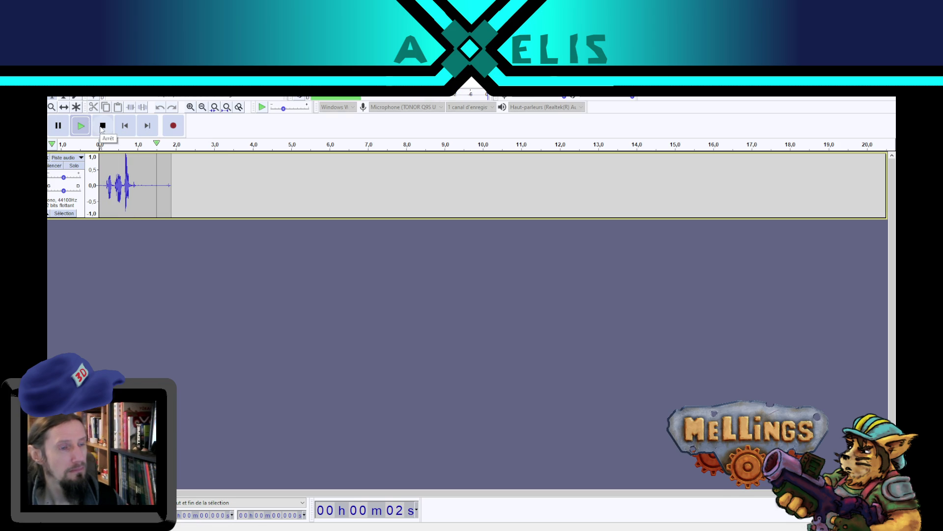
click(140, 174)
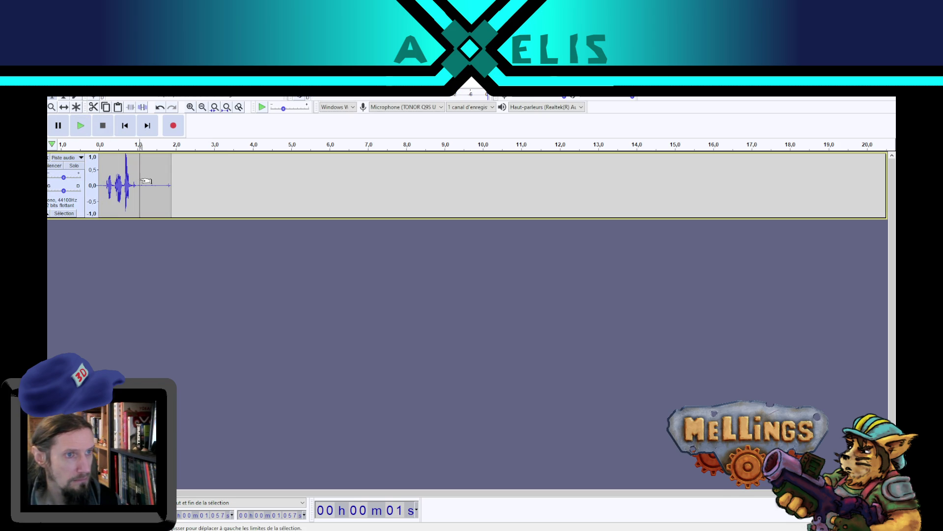
click(48, 159)
click(172, 127)
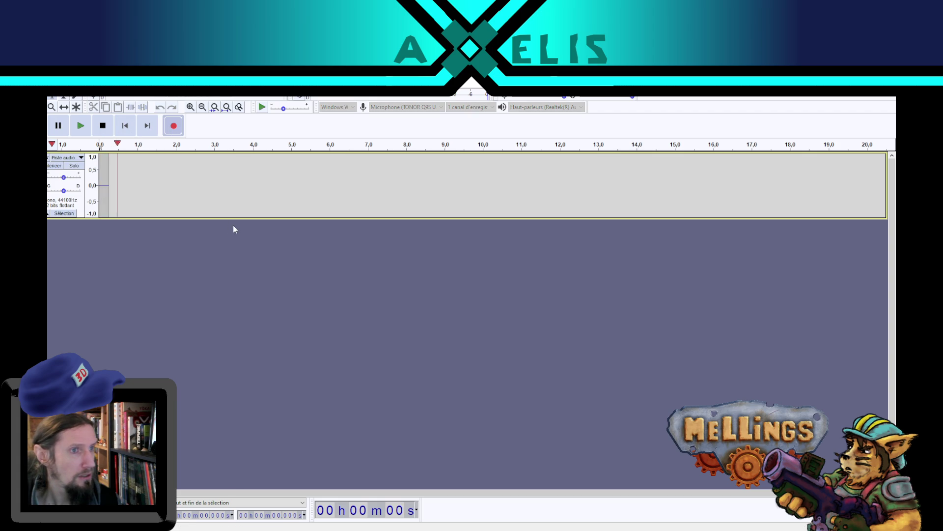
click(103, 126)
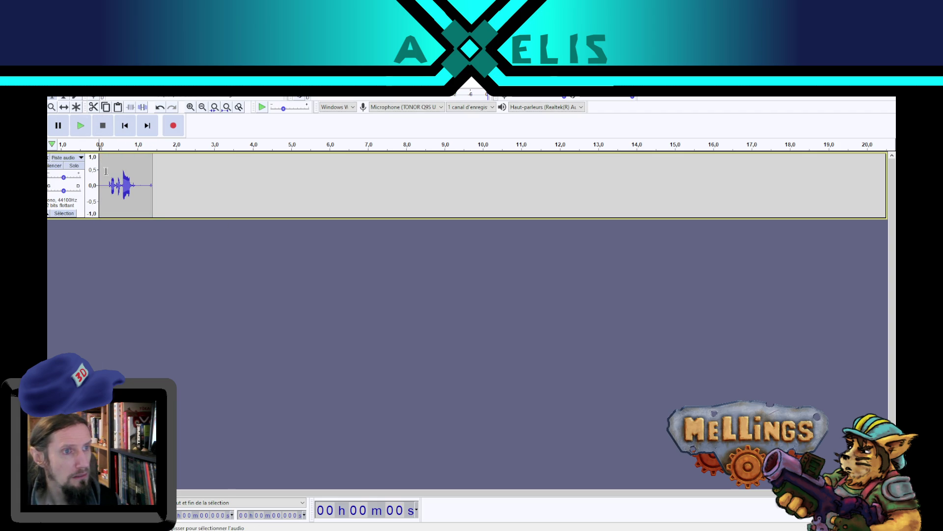
click(89, 125)
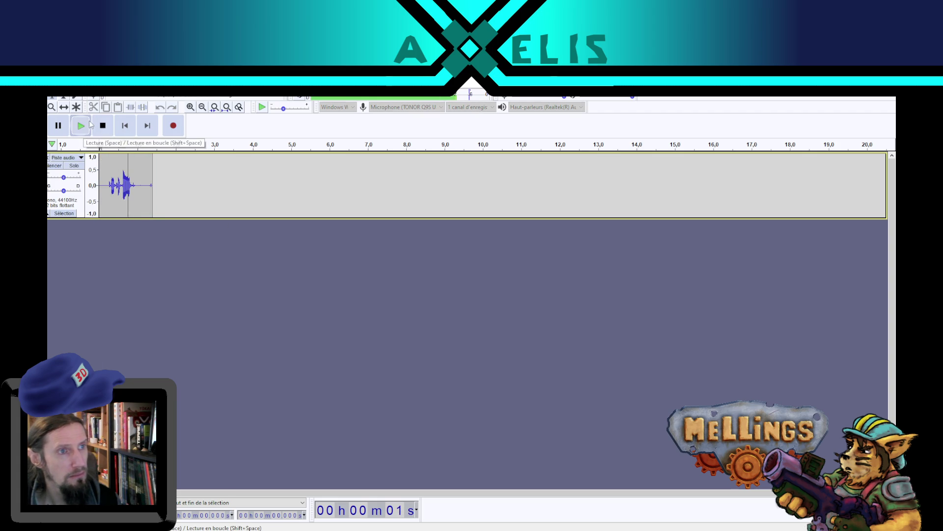
Trim the take by deleting 1.01–1.29 s and the first 0.255 s, then select all
mouse_move(139, 180)
mouse_down()
mouse_move(148, 182)
mouse_move(98, 182)
mouse_up()
key(Delete)
click(105, 182)
key(Delete)
key(ctrl+a)
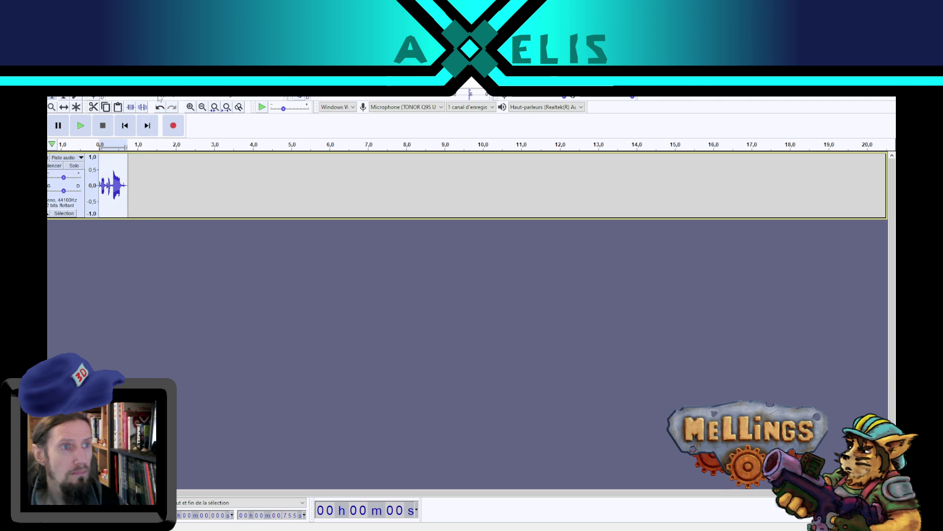
click(187, 93)
Apply Changer la vitesse with a 1.2 multiplier to shorten the clip to 0.629 s, then lower the track gain slightly
mouse_move(231, 93)
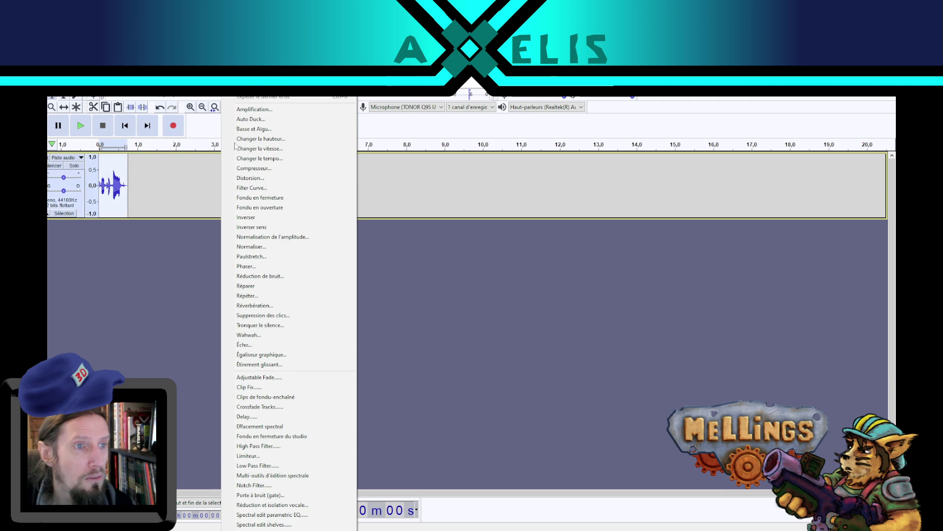
click(275, 140)
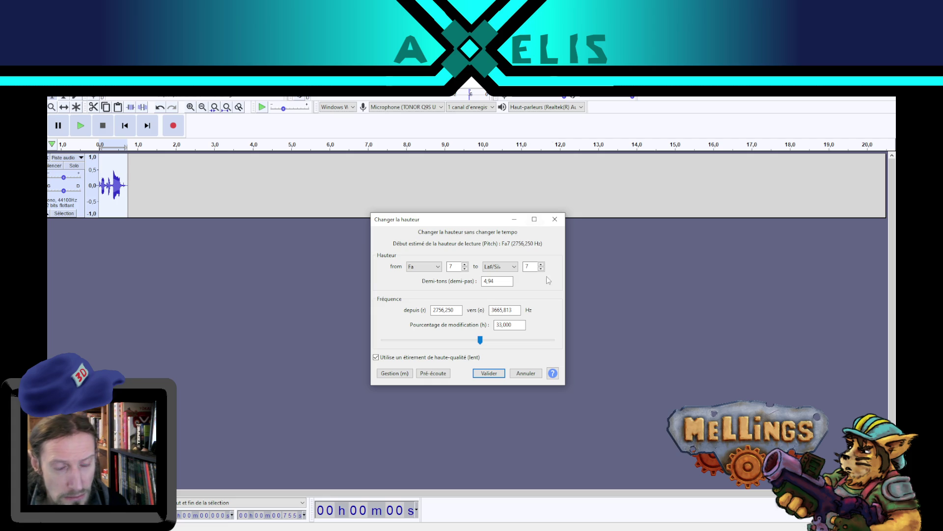
click(533, 373)
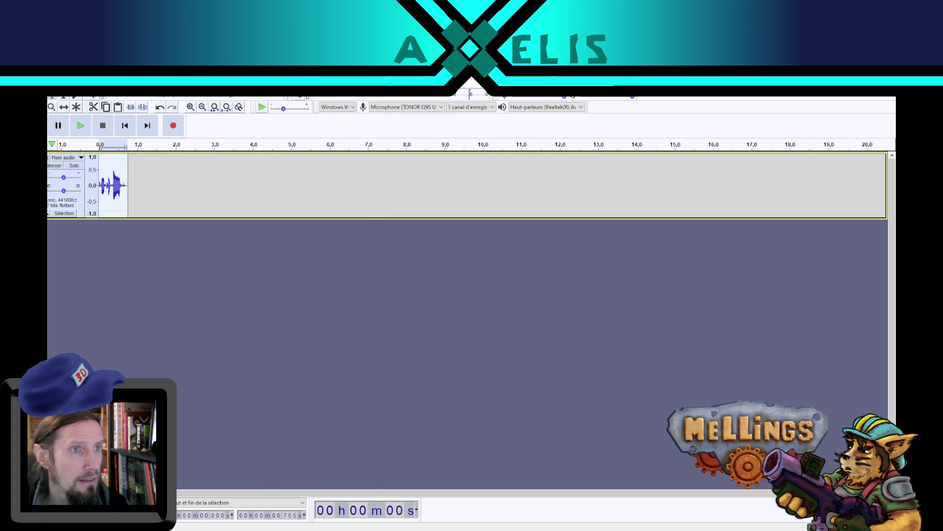
click(248, 93)
click(304, 152)
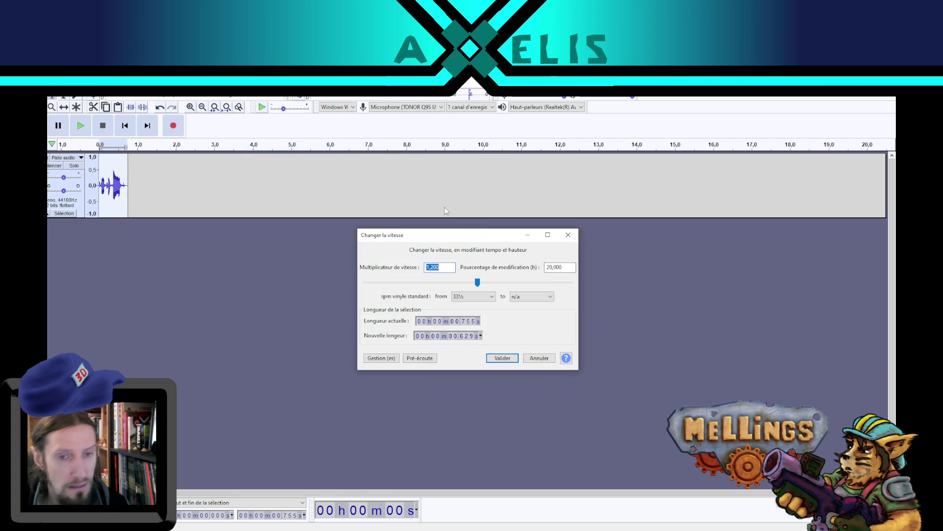
click(513, 363)
click(87, 130)
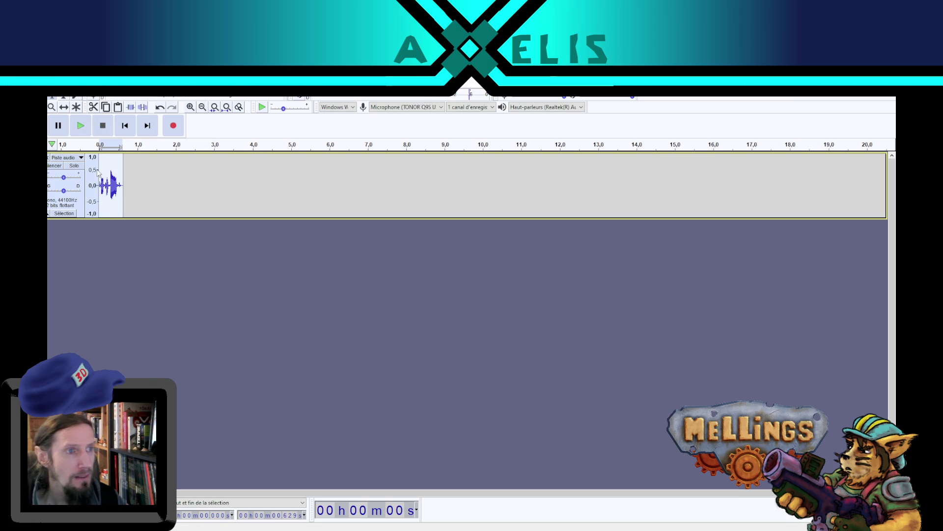
drag(64, 177, 60, 178)
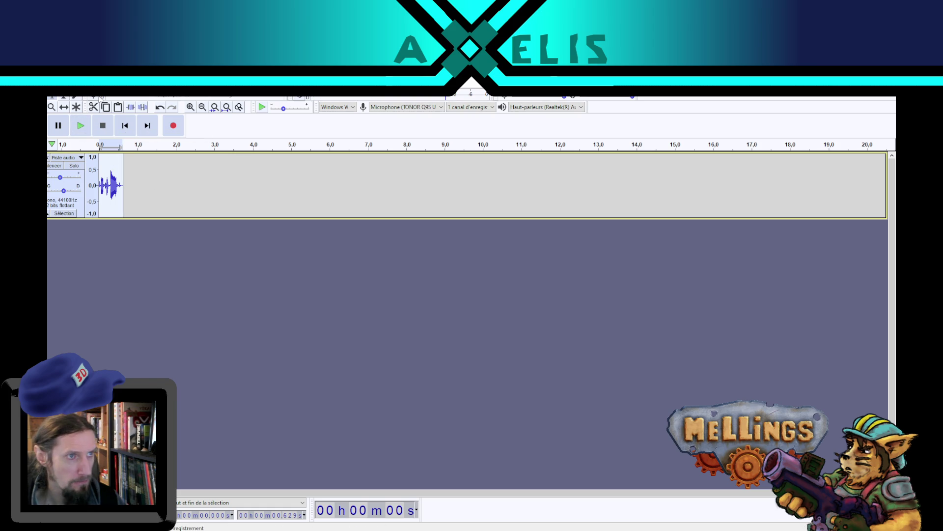
Export the take as WAV, replacing mellings_recharge_termine.wav, then switch back to Unity
click(56, 91)
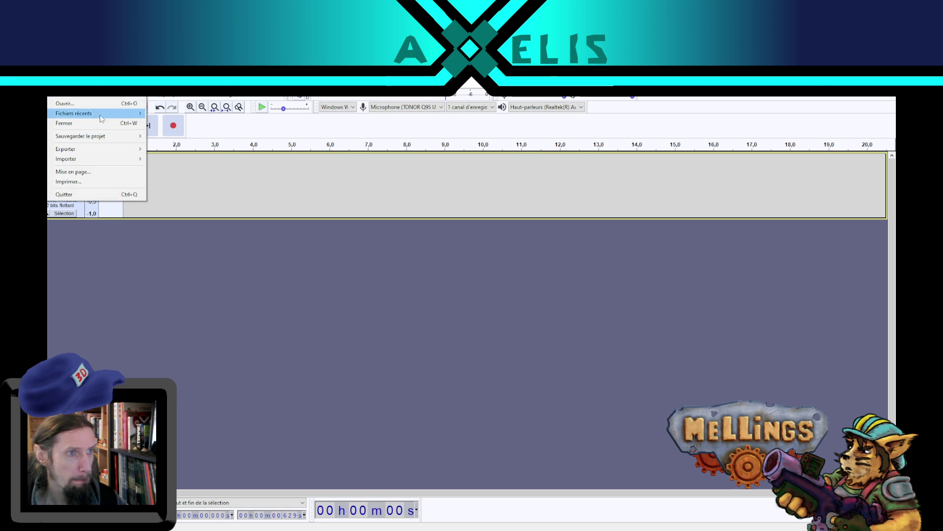
mouse_move(113, 149)
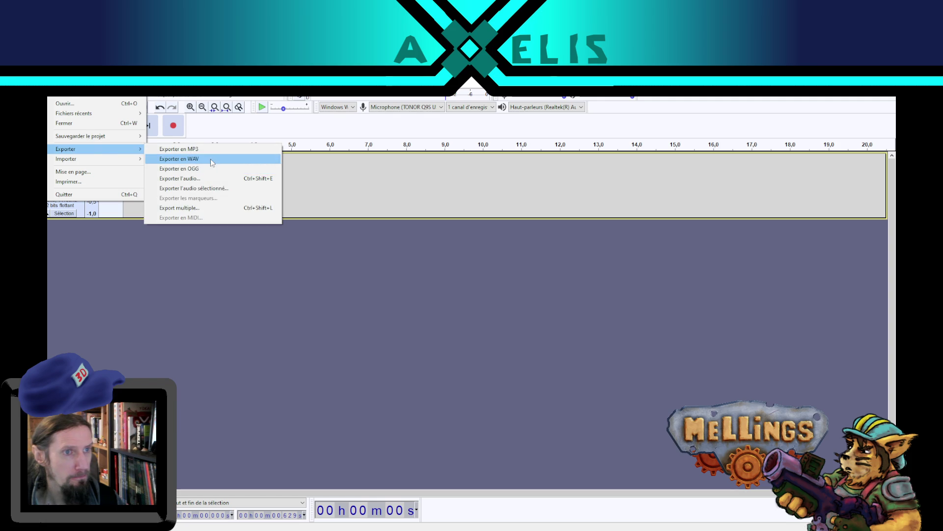
click(483, 202)
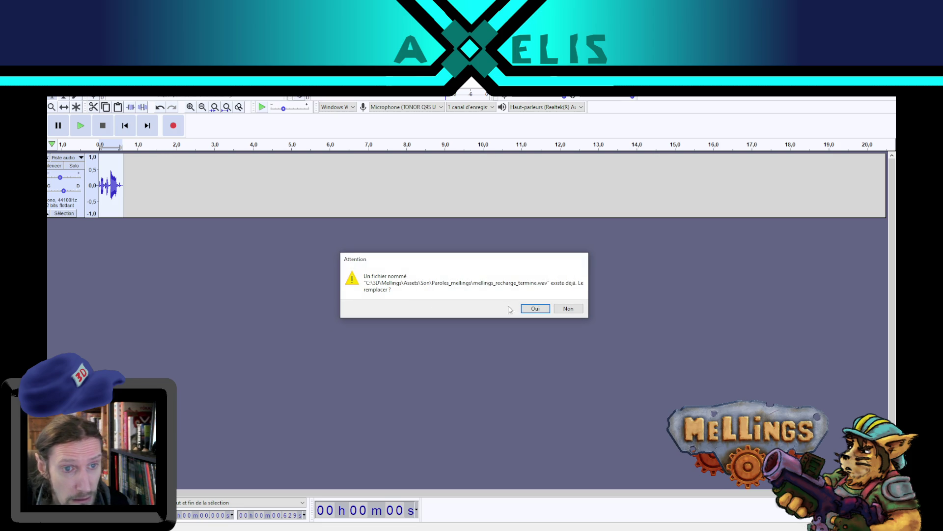
click(535, 309)
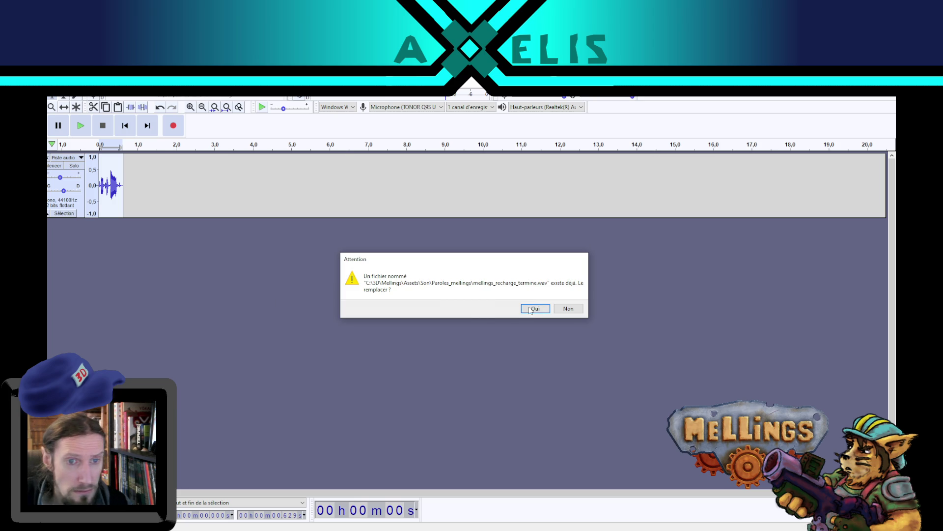
click(535, 309)
key(alt+Tab)
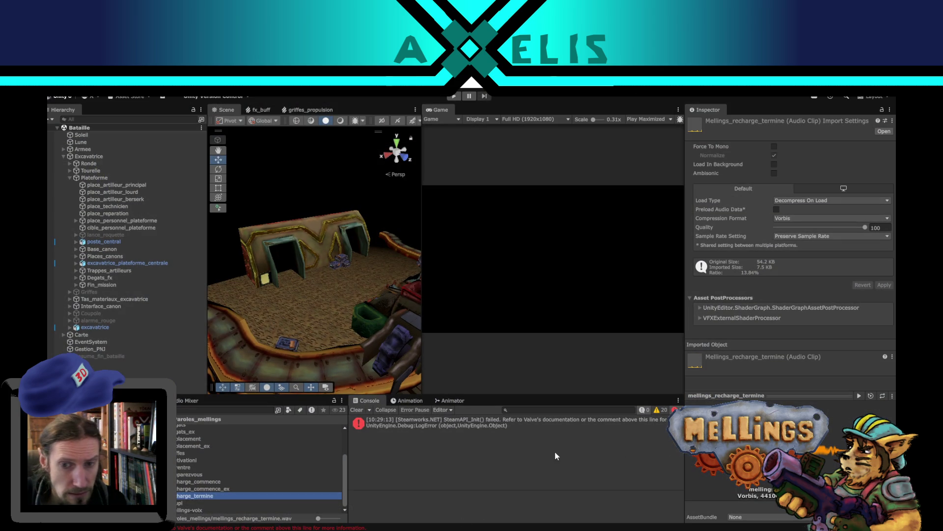
Preview the recharge_termine, recharge_commence and preparezvous Mellings clips in the Inspector
click(859, 396)
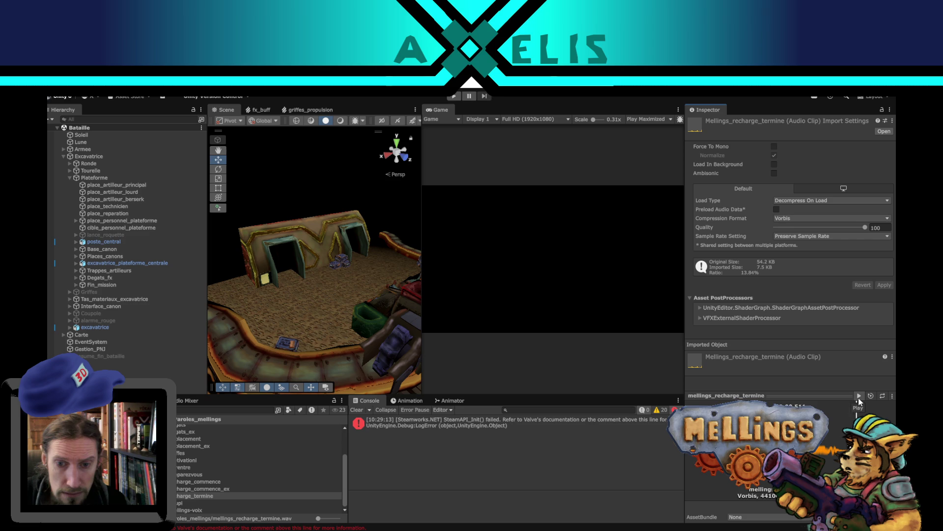
click(208, 481)
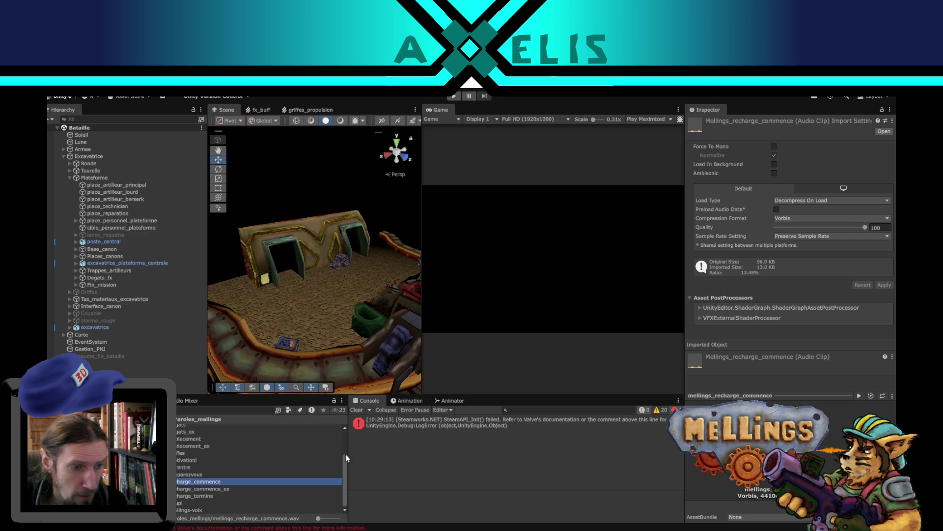
click(859, 397)
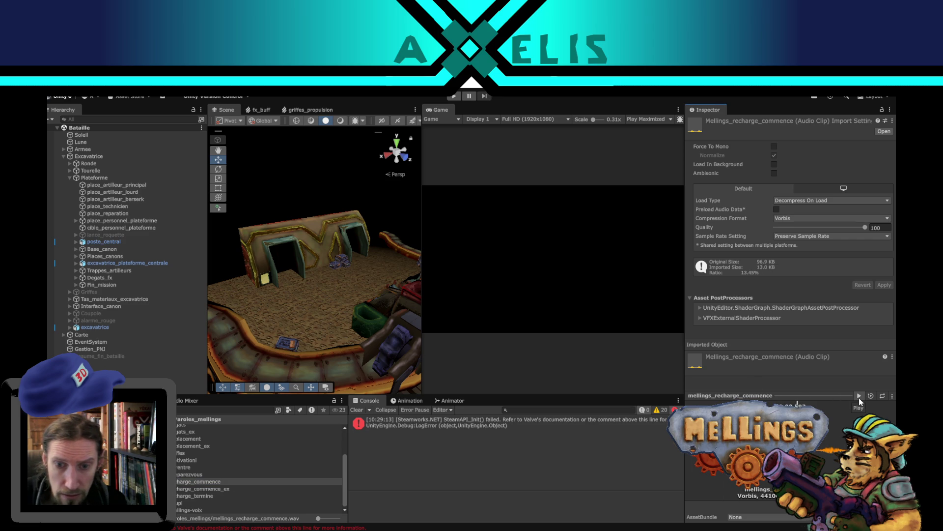
click(203, 495)
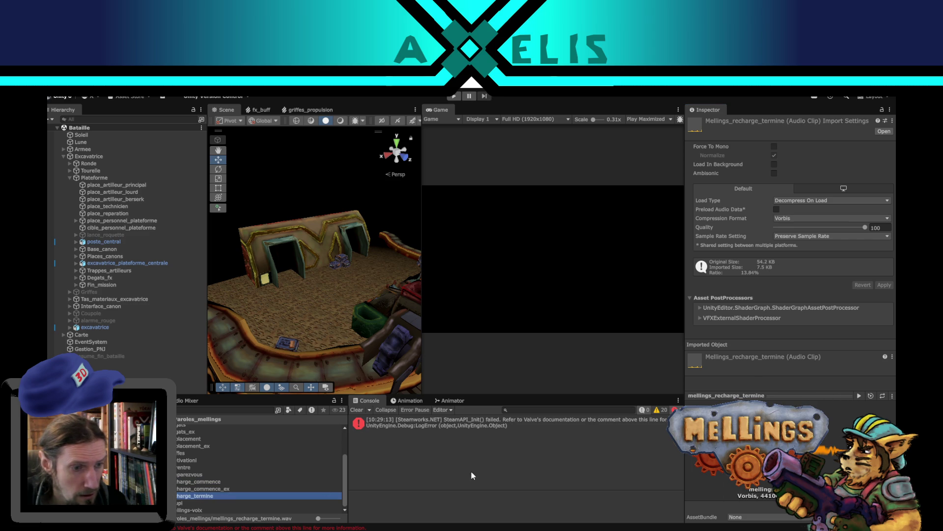
click(863, 394)
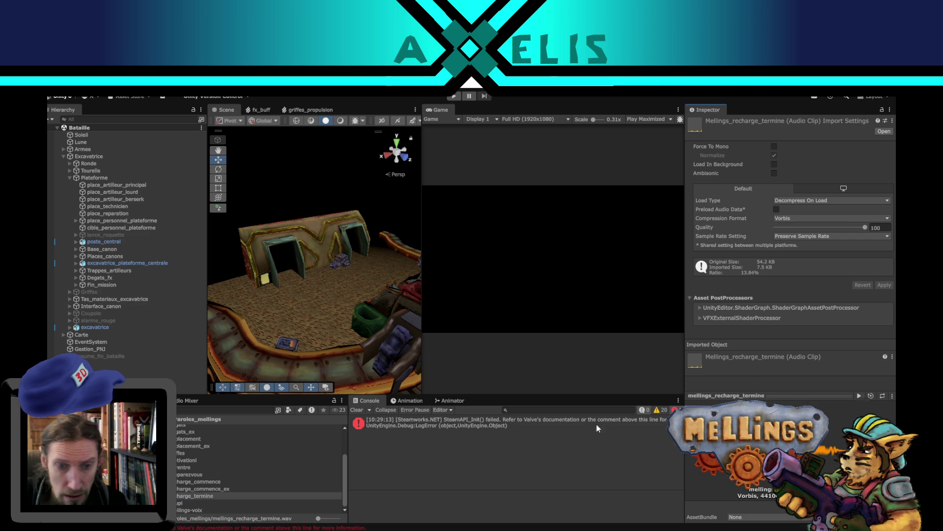
click(202, 474)
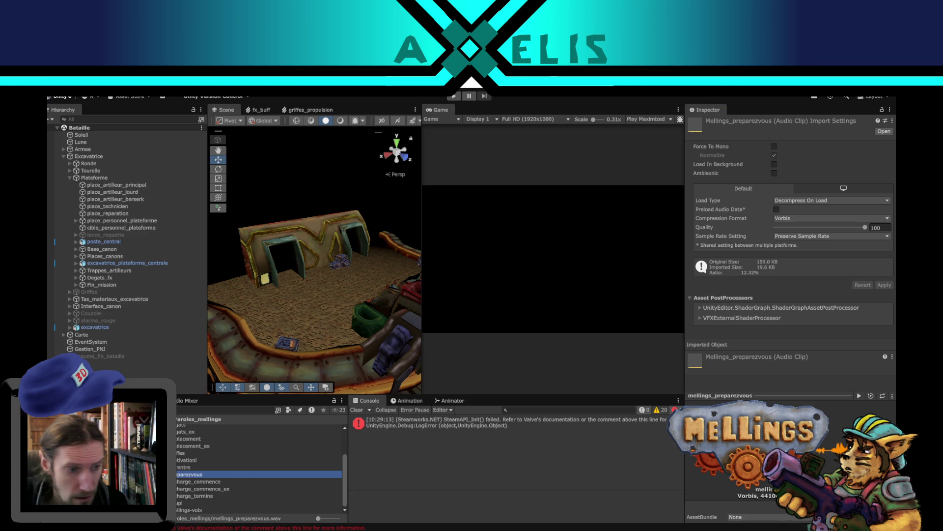
click(859, 395)
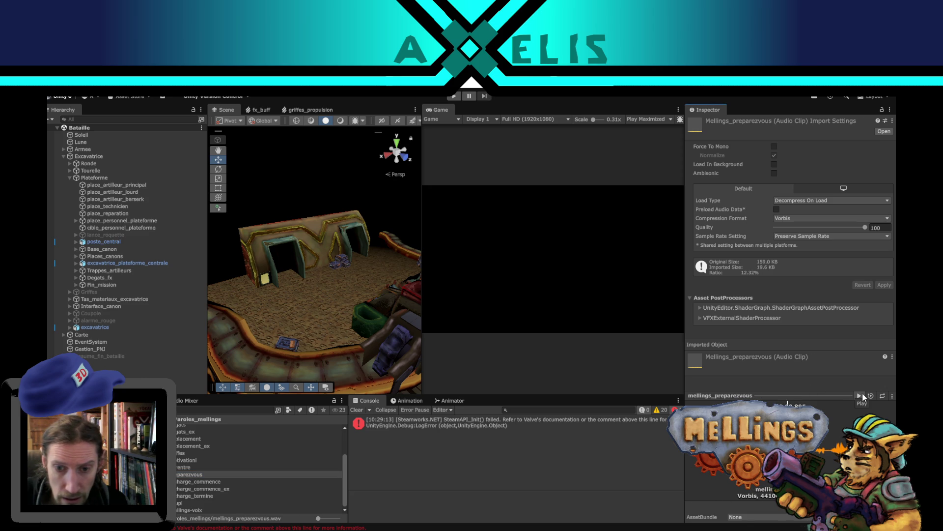
Preview the degats, cible_trouvee and cible_touche clips, then return to Audacity
click(196, 460)
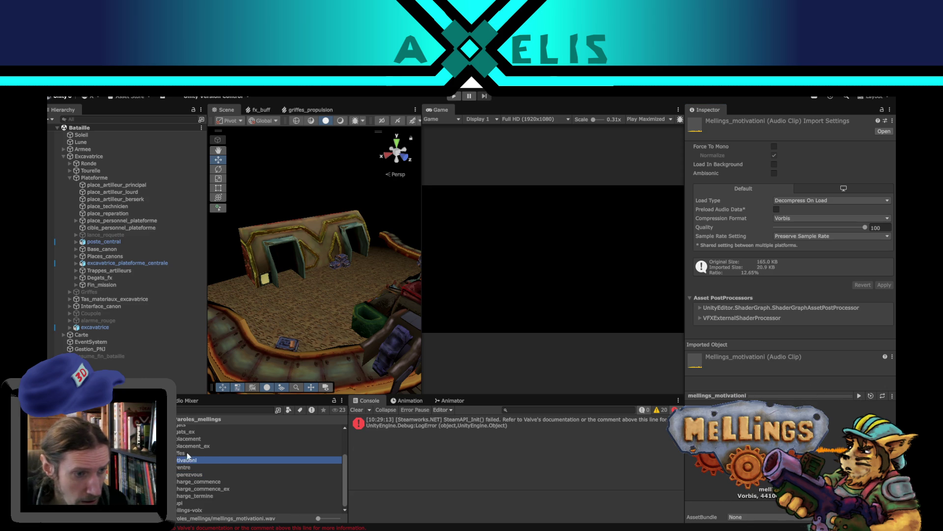
scroll(196, 440, up, 2)
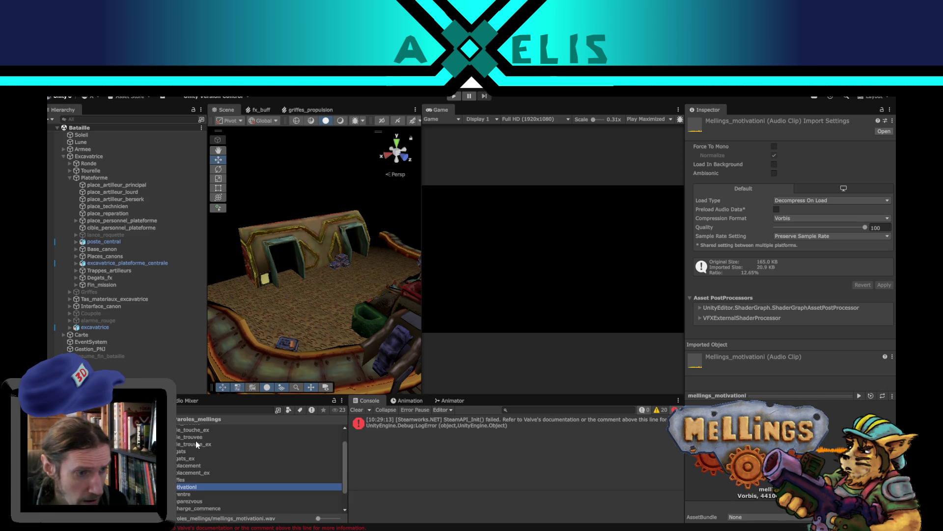
click(195, 452)
click(859, 396)
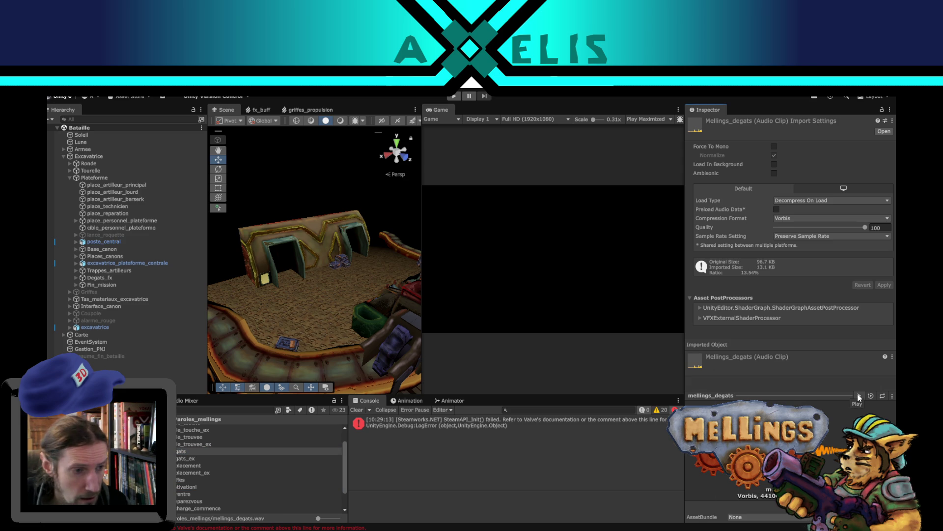
scroll(201, 449, up, 2)
click(212, 457)
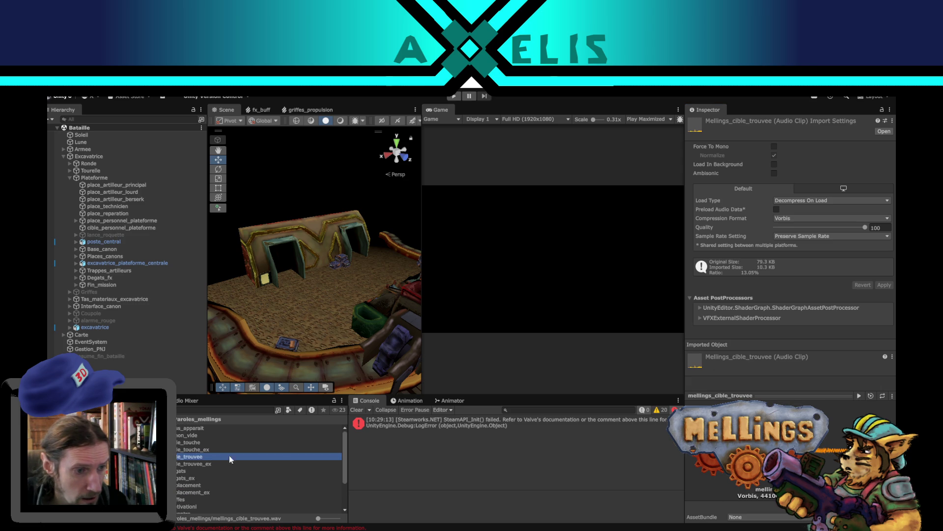
click(859, 396)
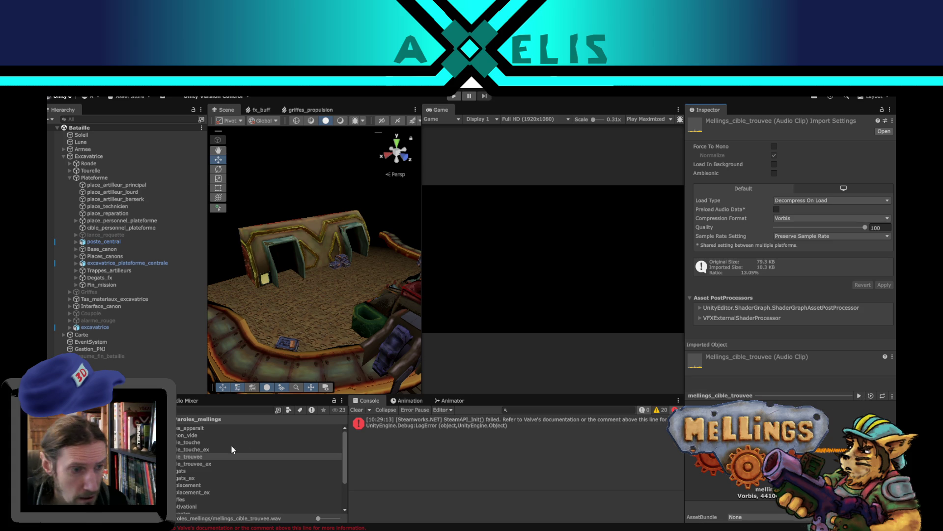
click(190, 441)
click(858, 396)
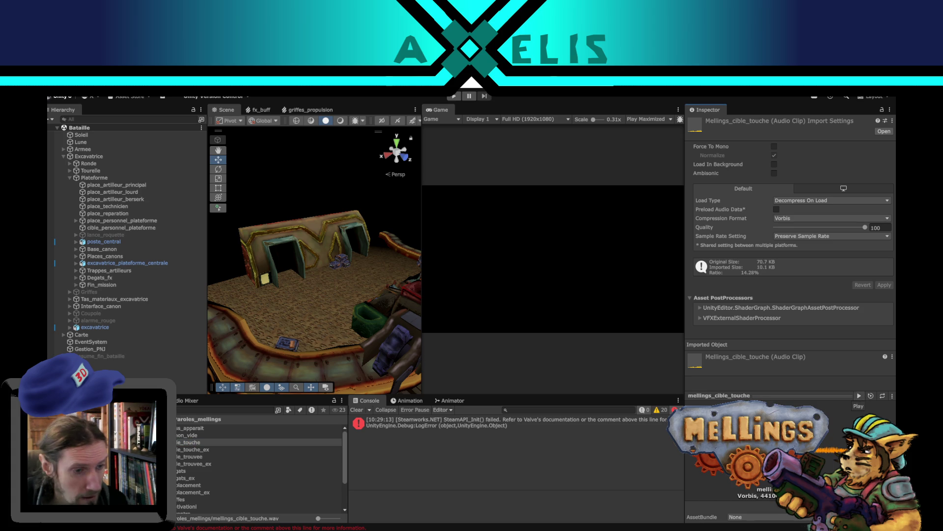
scroll(256, 451, down, 3)
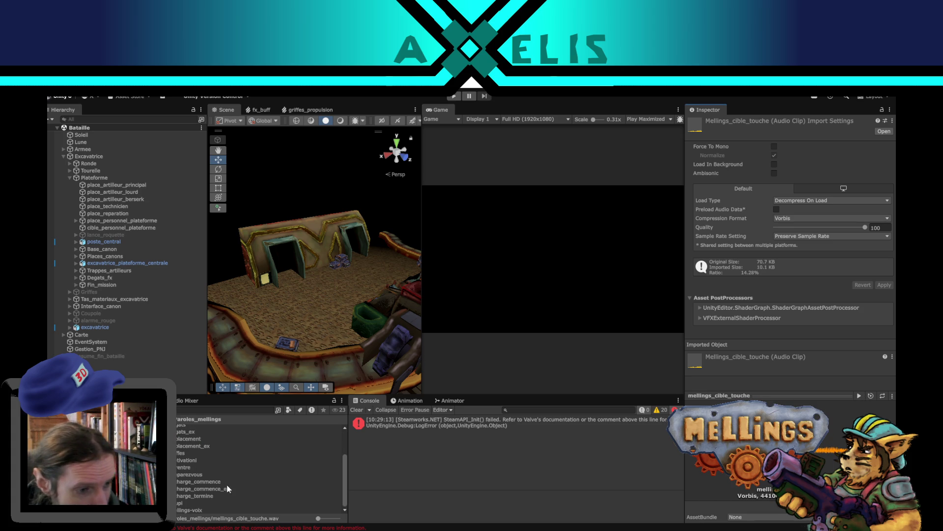
key(alt+Tab)
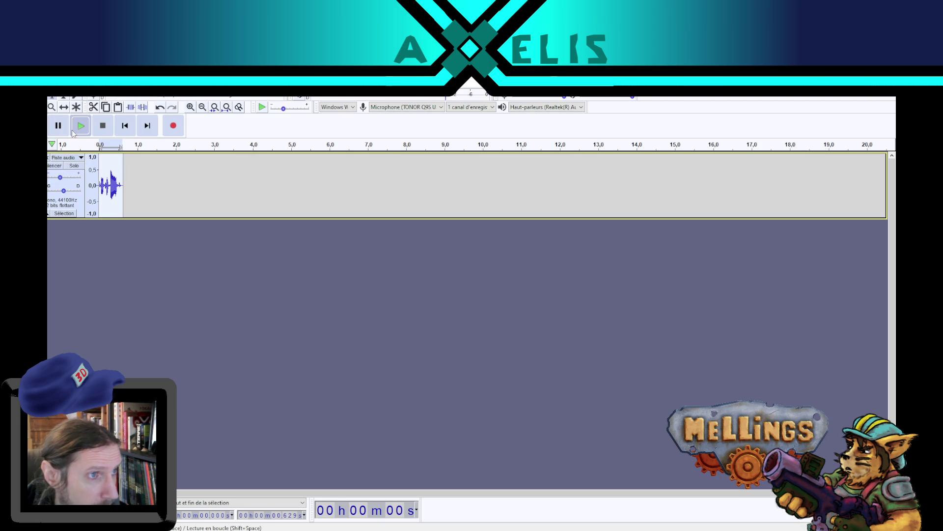
Replace the old track with a new take, discarding one attempt and recording again
click(48, 158)
click(168, 129)
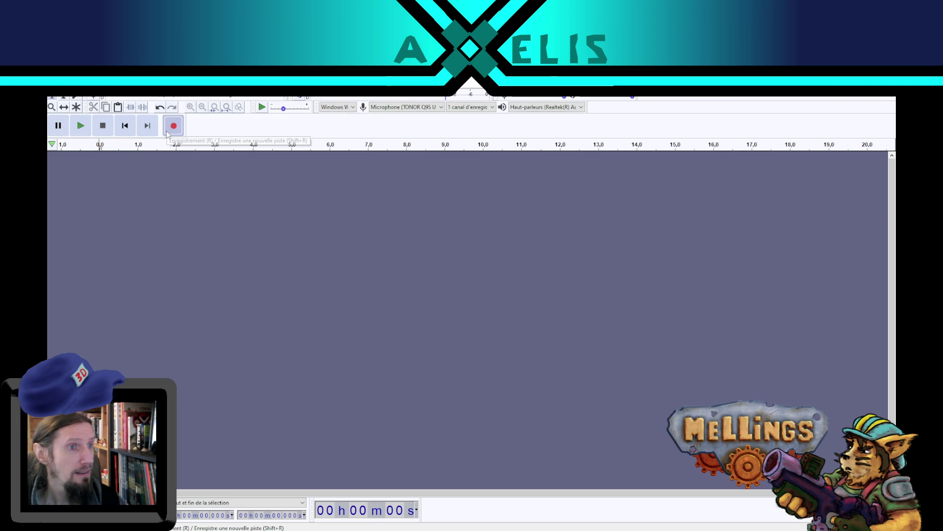
click(106, 131)
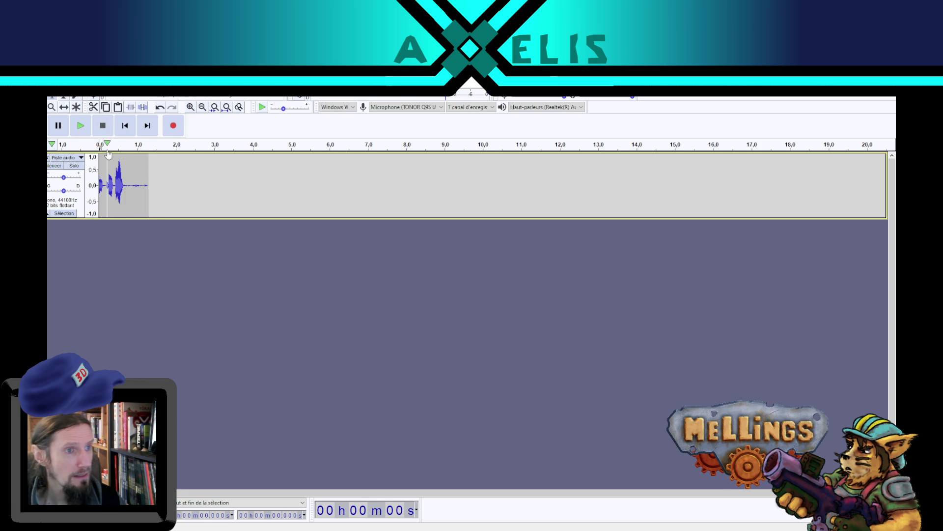
click(75, 128)
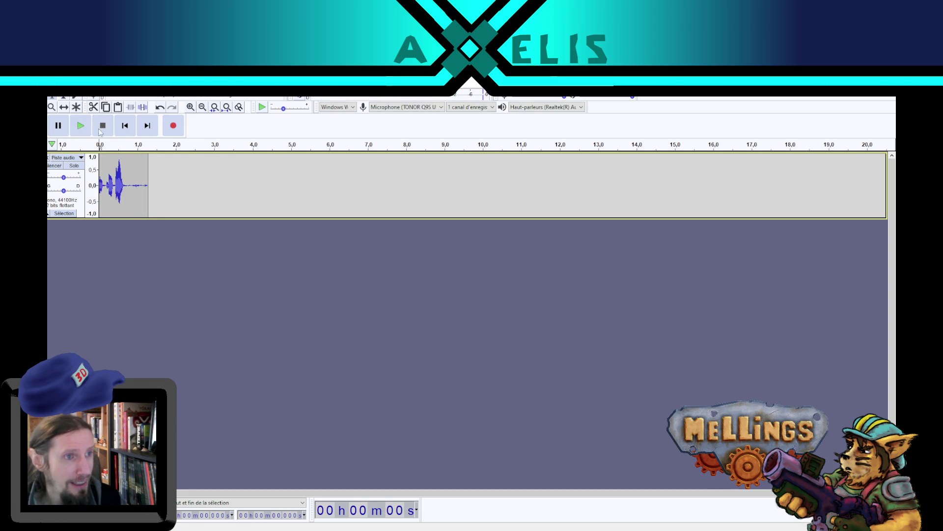
click(49, 158)
click(170, 129)
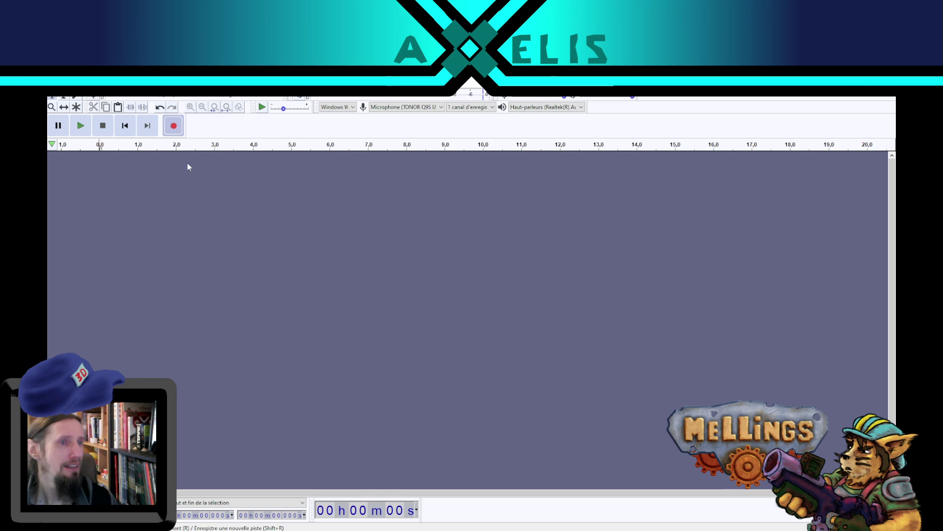
click(103, 122)
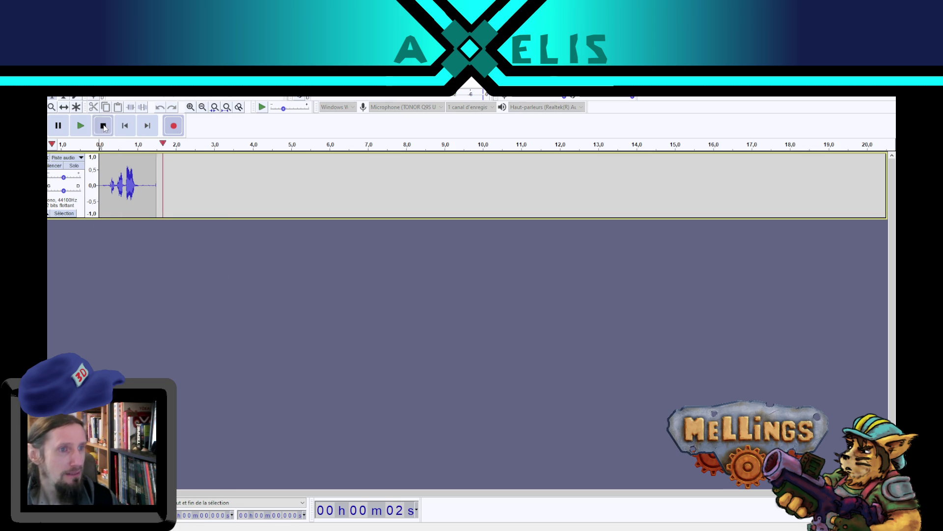
Delete the leading silence, trim the clip's tail, and select the whole clip
mouse_move(107, 183)
mouse_down()
mouse_move(99, 182)
mouse_move(150, 183)
mouse_up()
key(Delete)
key(Delete)
click(114, 172)
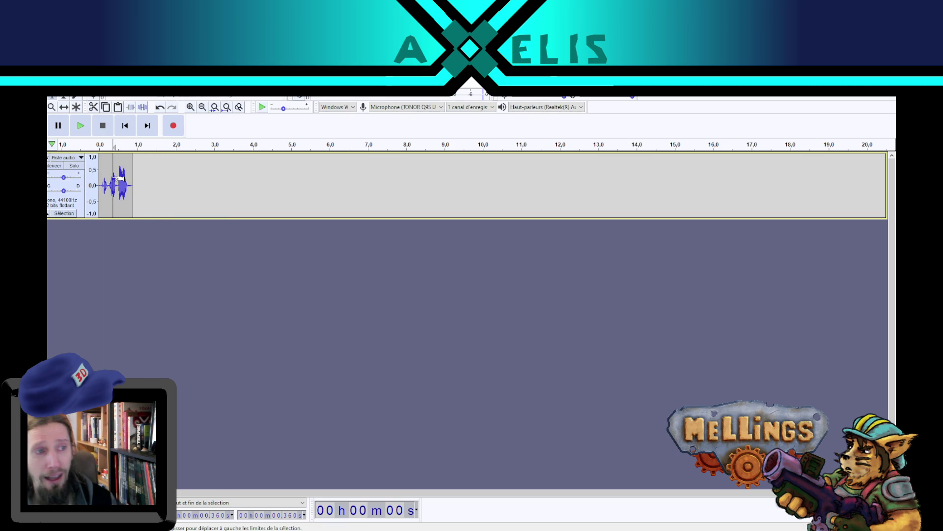
double_click(118, 170)
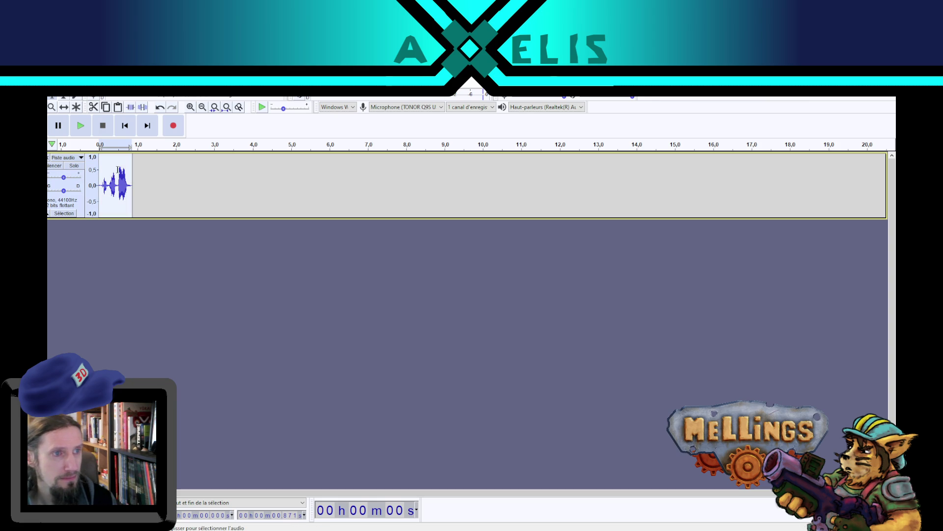
Repeat the speed change and lower the track gain to about -8 dB, checking playback
click(250, 86)
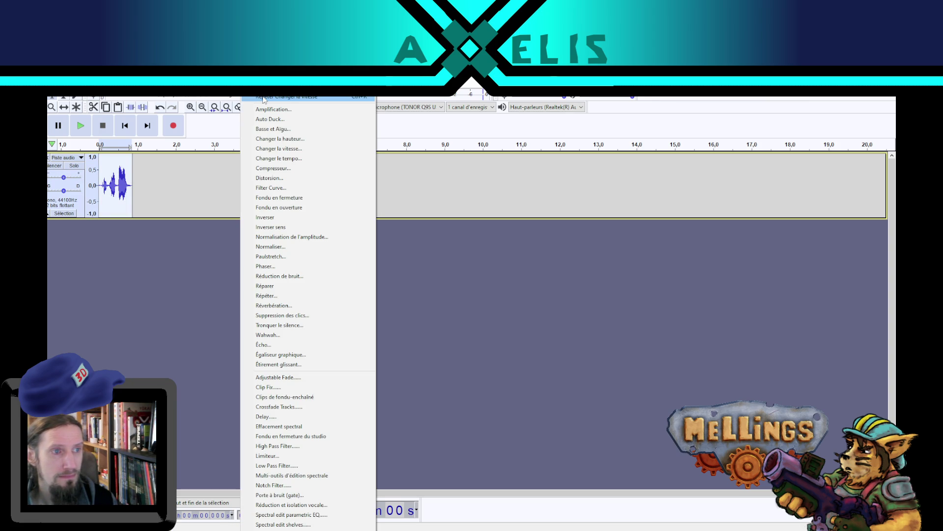
click(264, 100)
key(space)
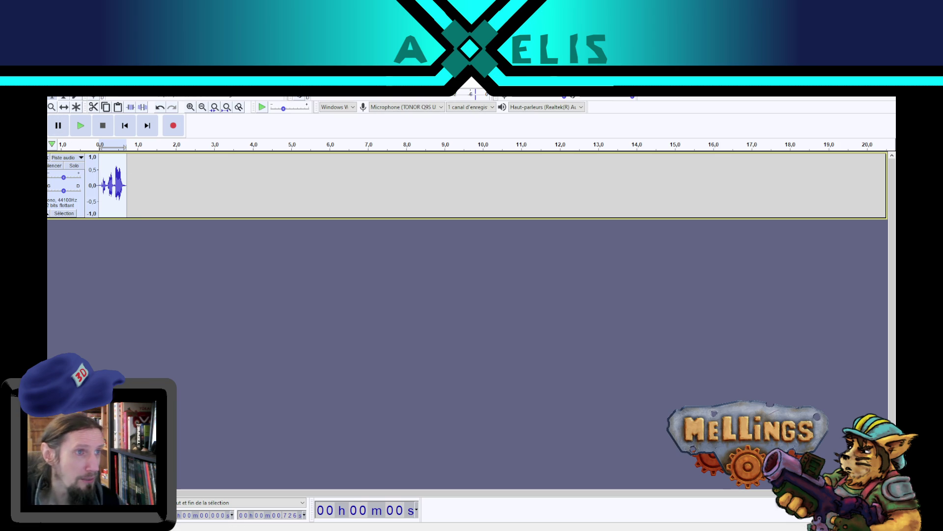
click(83, 129)
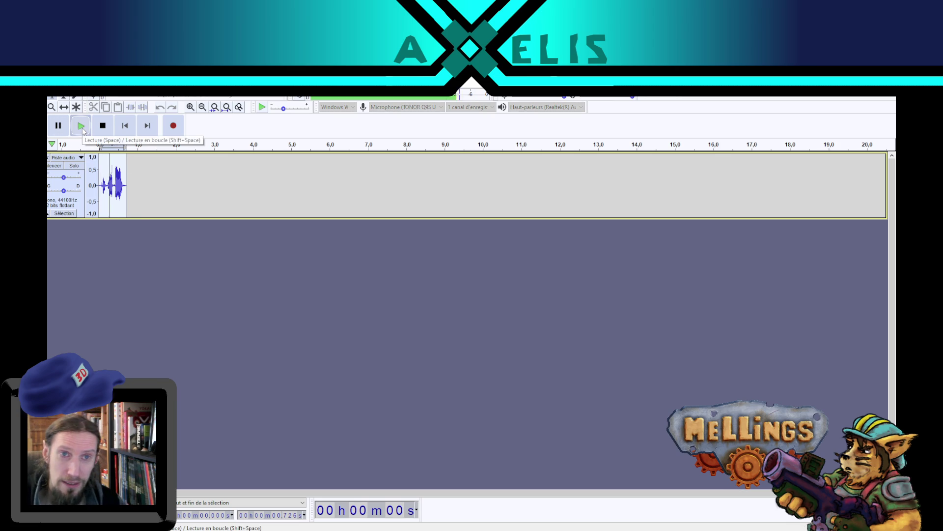
drag(64, 177, 61, 177)
click(87, 133)
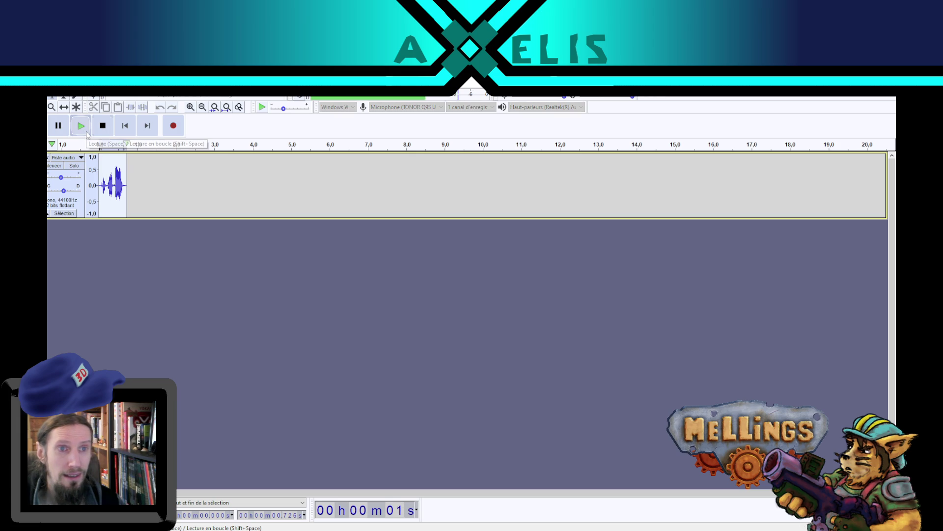
drag(61, 179, 59, 179)
click(80, 125)
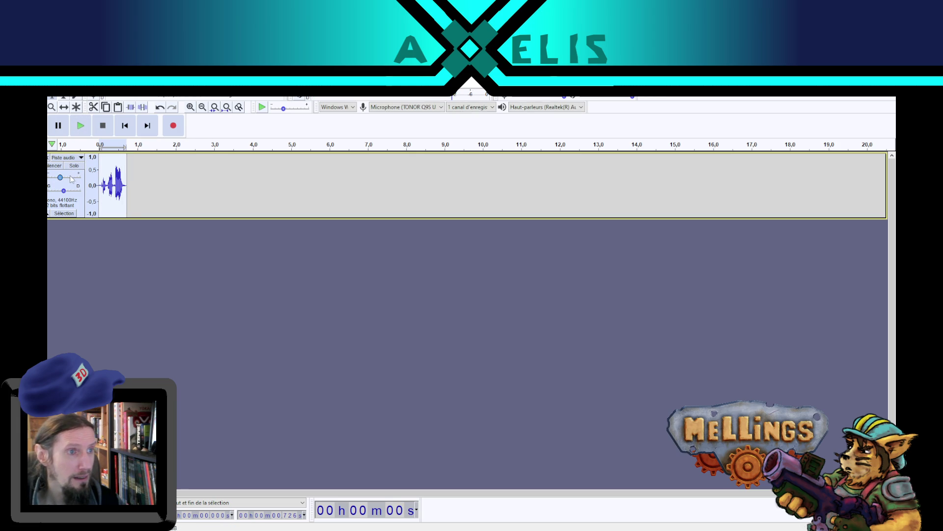
click(56, 92)
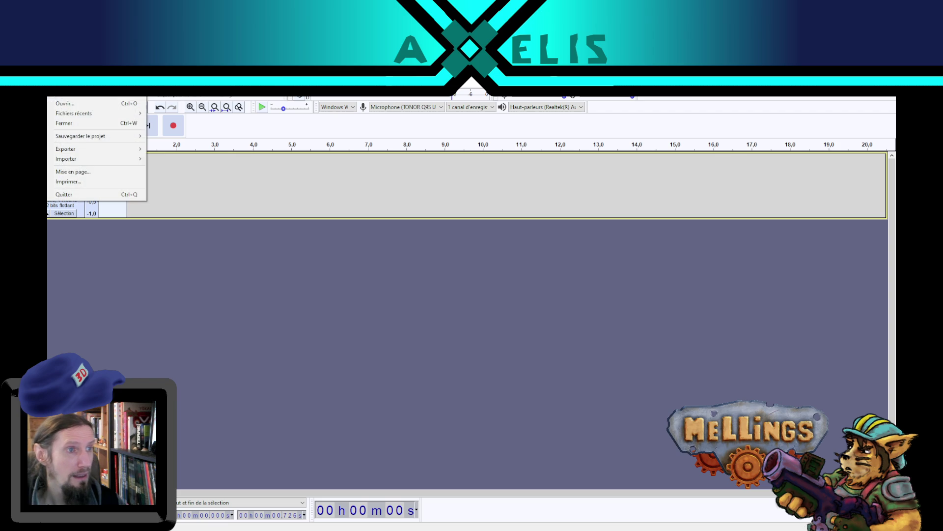
Overwrite mellings_recharge_termine.wav with a WAV export of the new take, then return to Unity
mouse_move(99, 149)
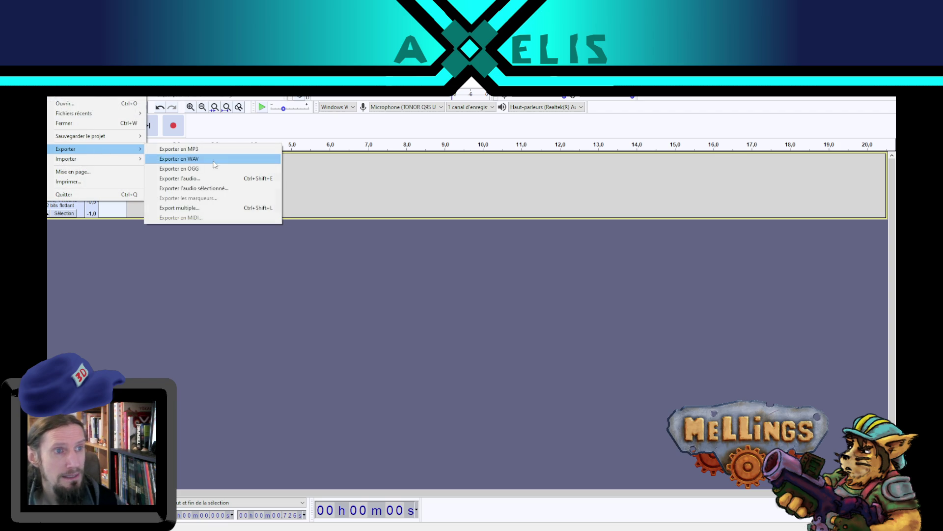
click(216, 158)
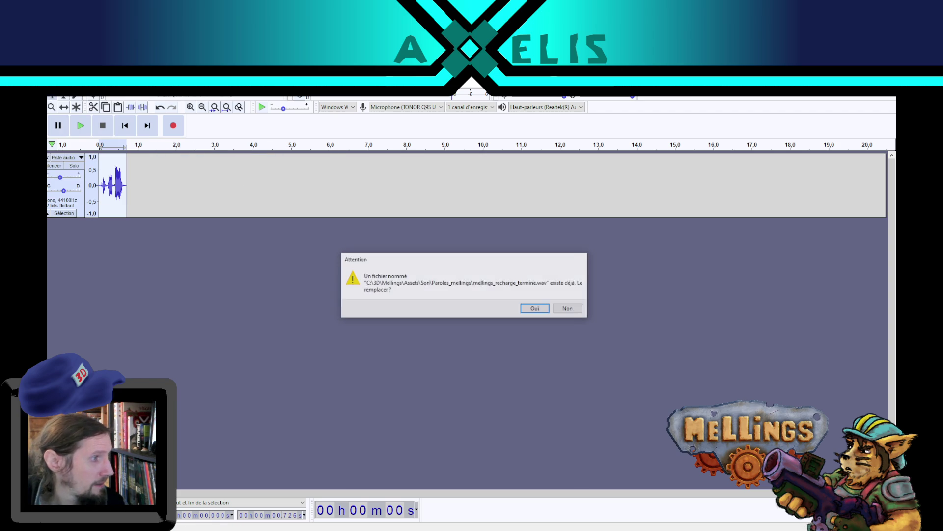
click(535, 309)
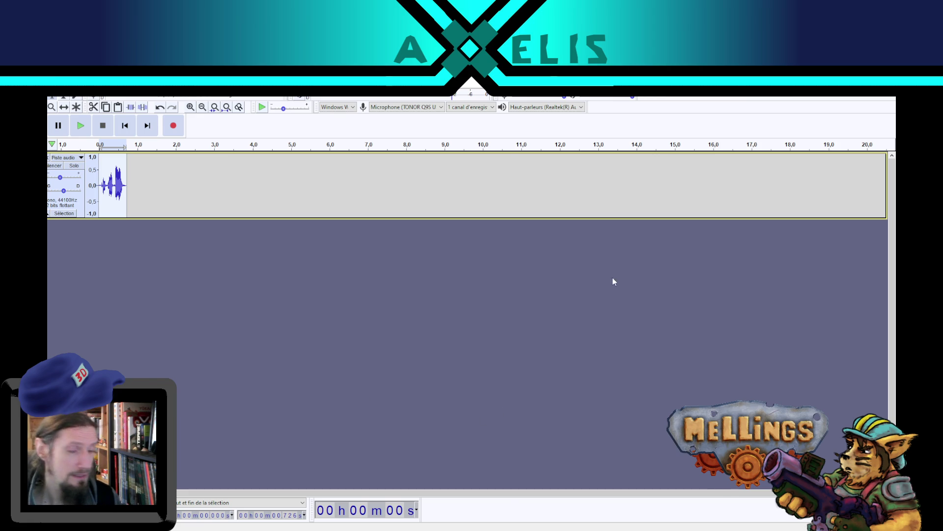
key(alt+Tab)
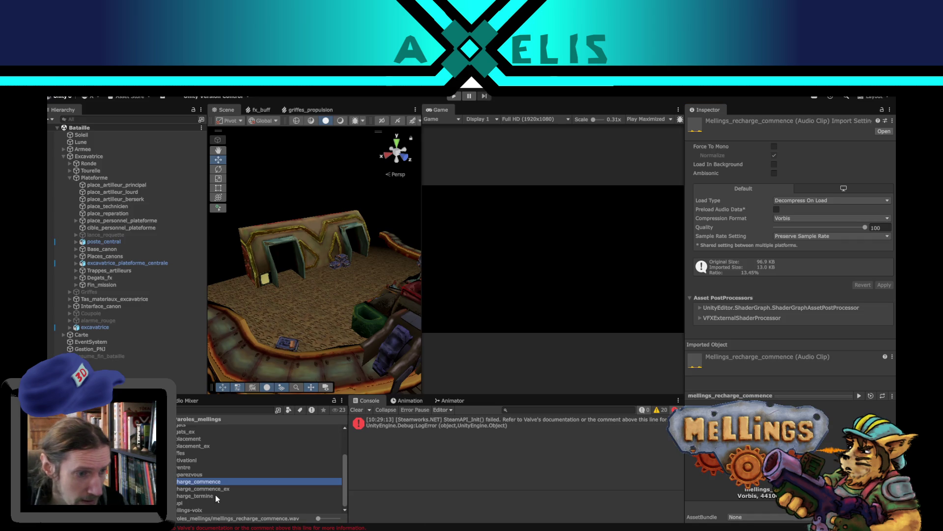
Preview mellings_recharge_termine, check Excavatrice's Mellings sound slots, then switch back to Mellings.cs
click(215, 495)
click(860, 395)
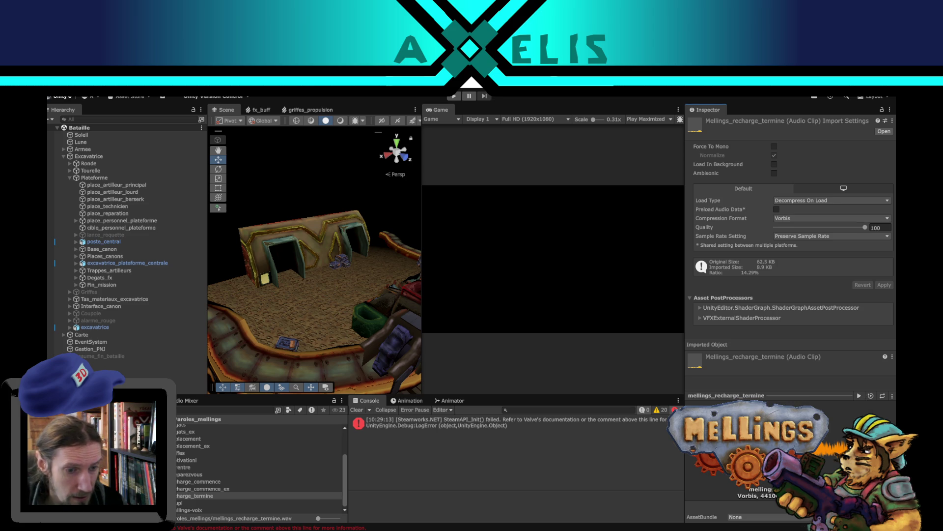
click(105, 157)
scroll(830, 396, down, 10)
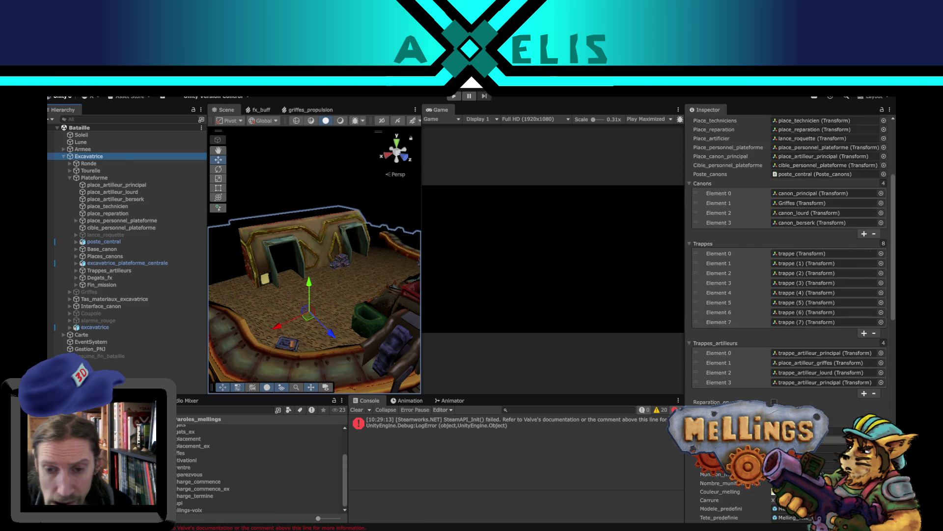
scroll(830, 396, down, 10)
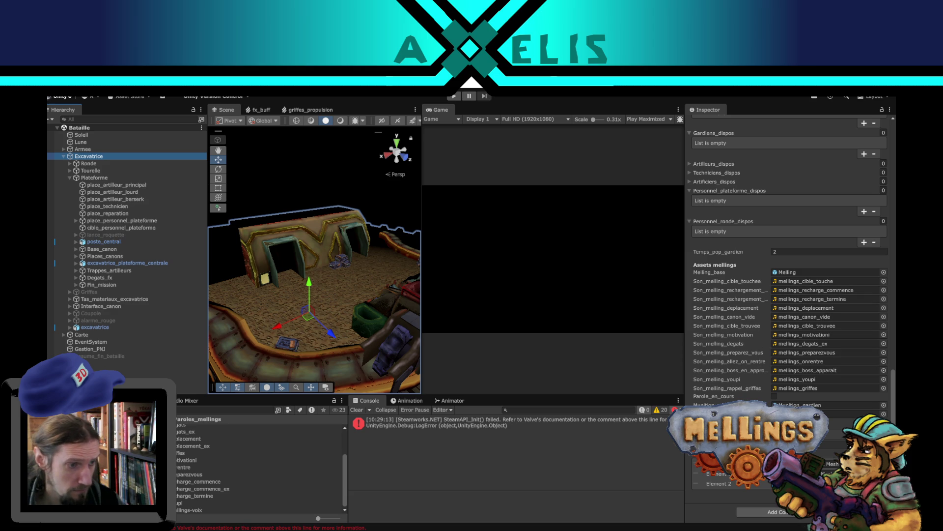
click(223, 443)
double_click(221, 463)
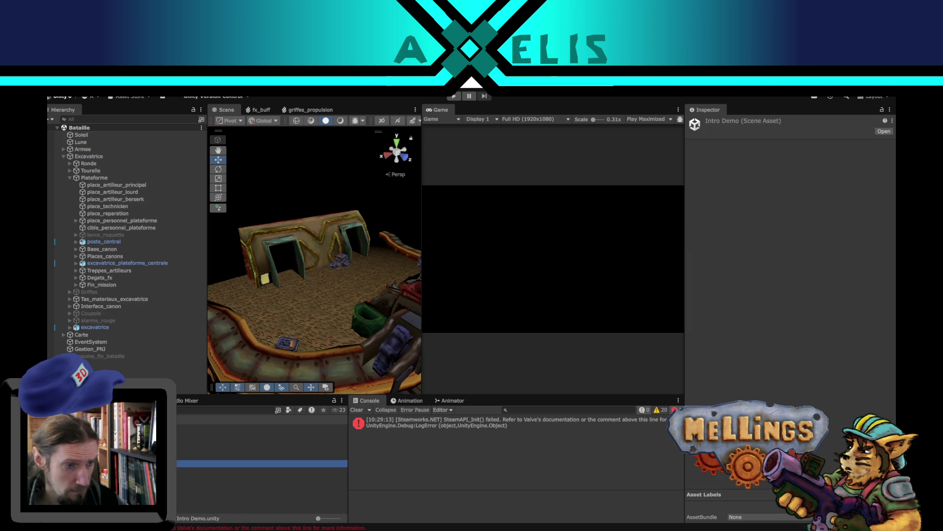
key(alt+Tab)
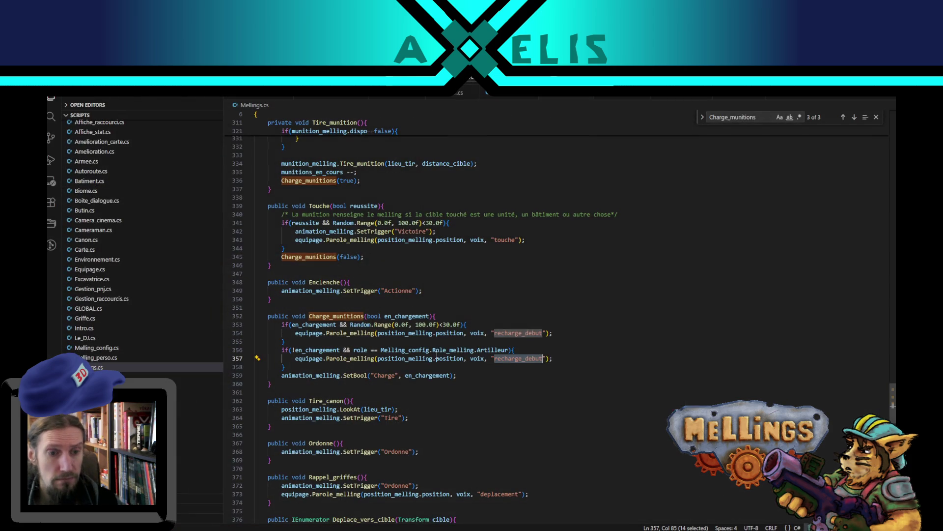
Change "recharge_debut" to "recharge_termine" in the voice-line call on line 357
key(Left)
key(Left)
key(Left)
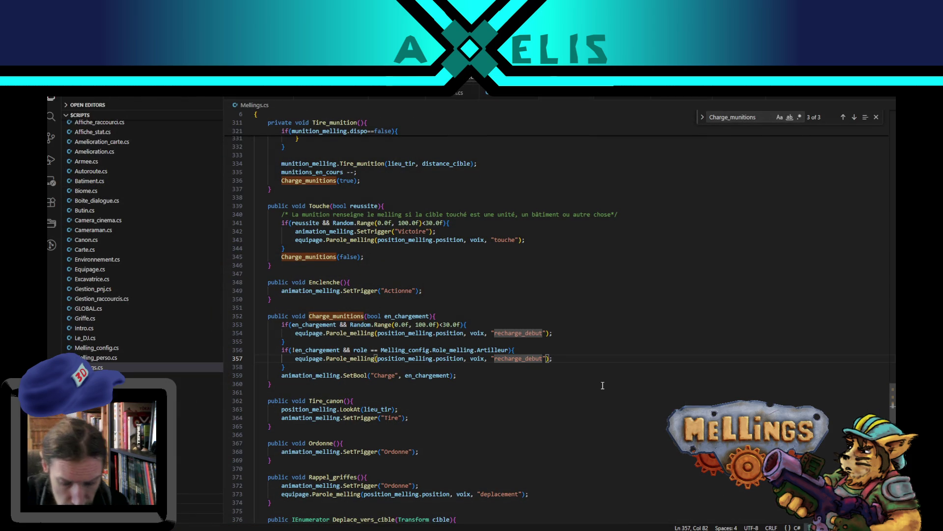
key(Delete)
key(Delete)
key(BackSpace)
key(BackSpace)
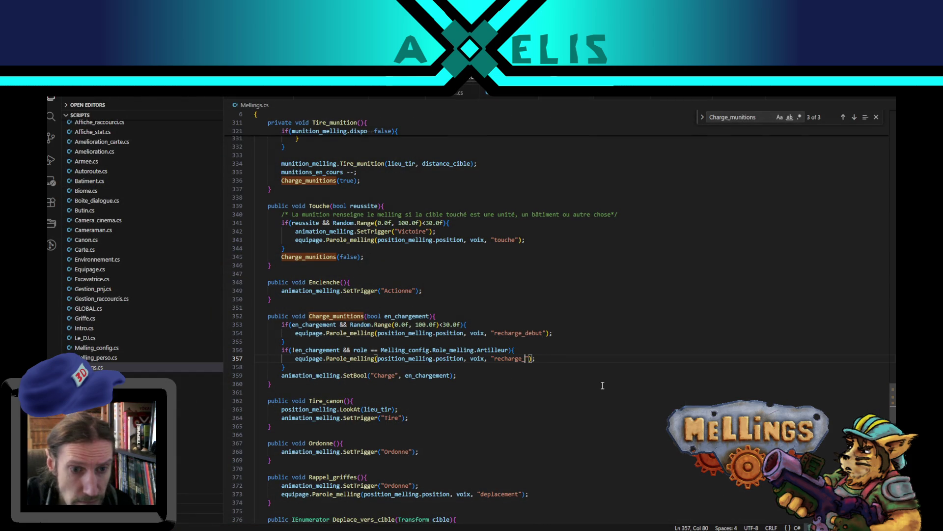
text(termine)
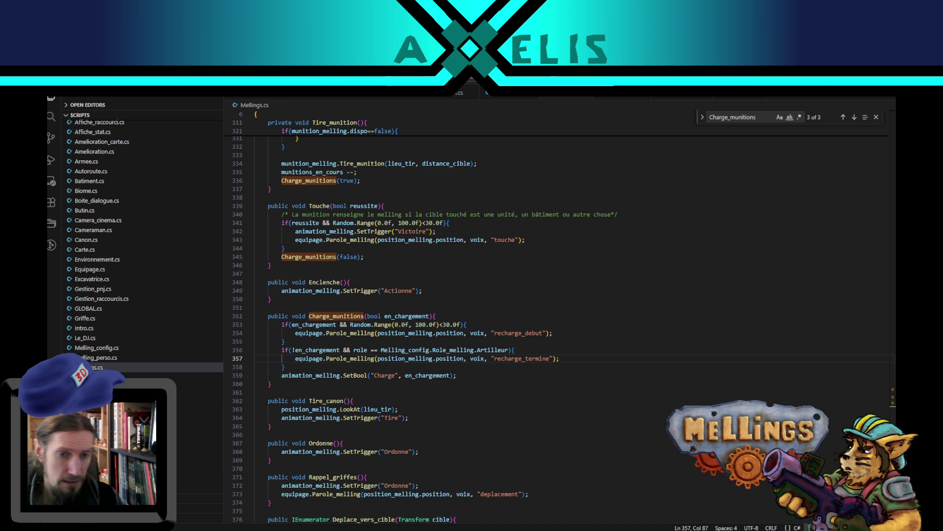
Review equipage's uses and select the SetTrigger call on line 342 for copying
click(570, 360)
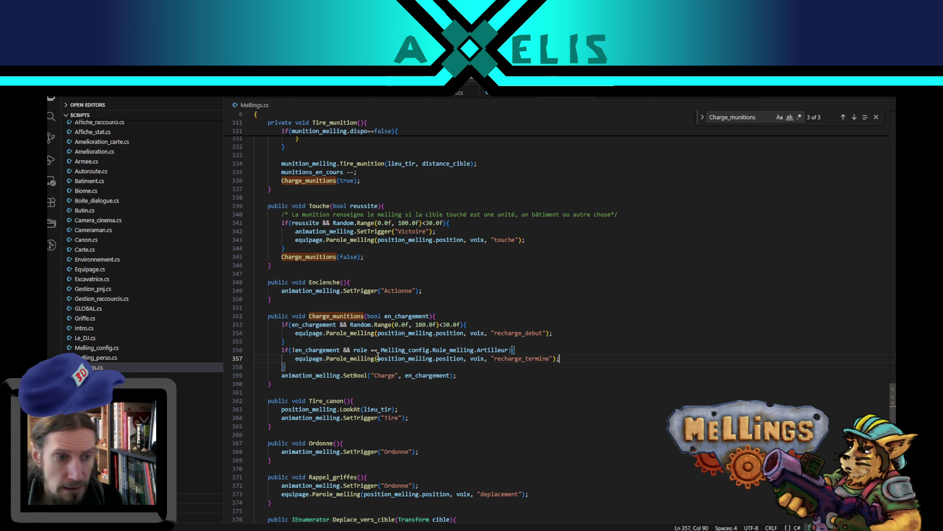
double_click(309, 359)
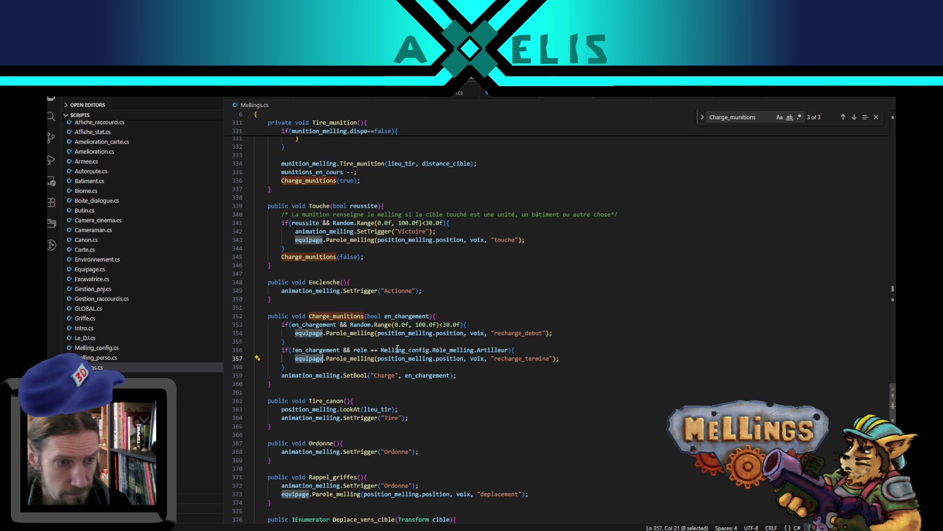
click(563, 358)
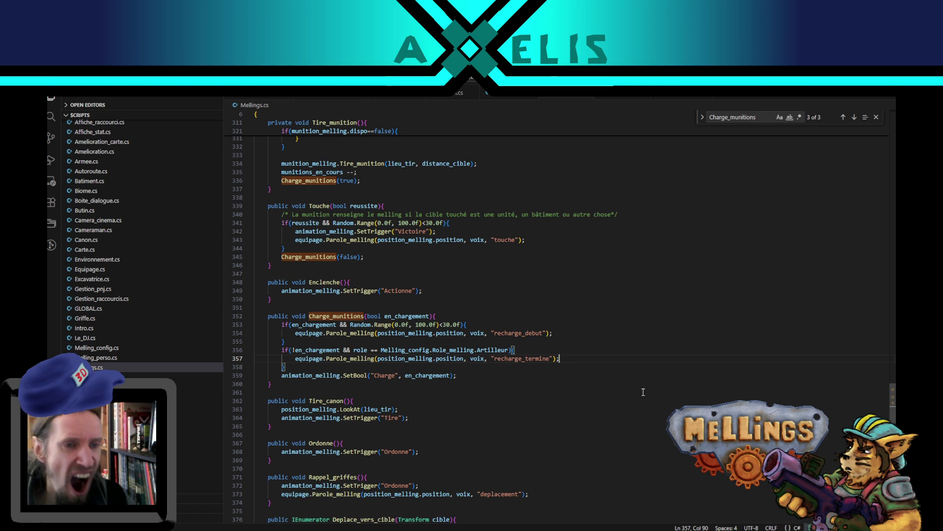
drag(296, 231, 393, 231)
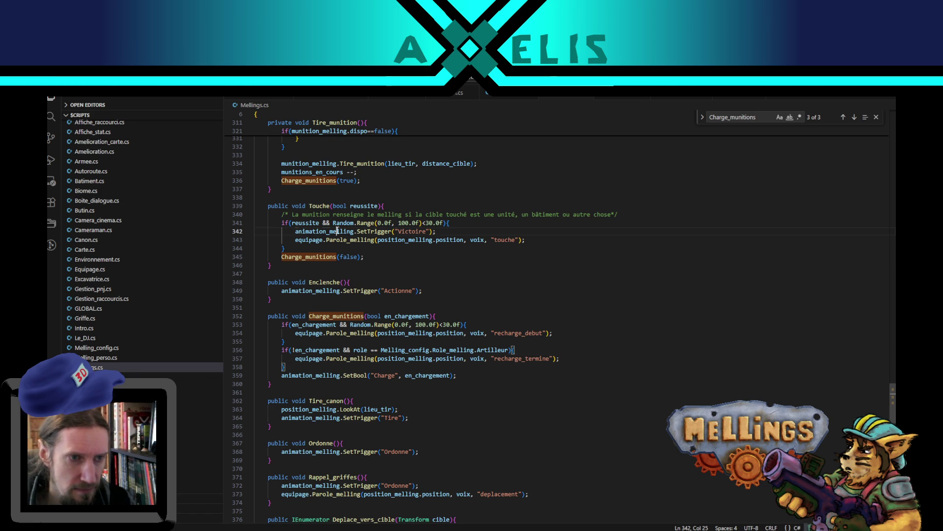
Add animation_melling.SetTrigger("Ordonne"); on line 358 after the recharge_termine call
click(571, 358)
key(Return)
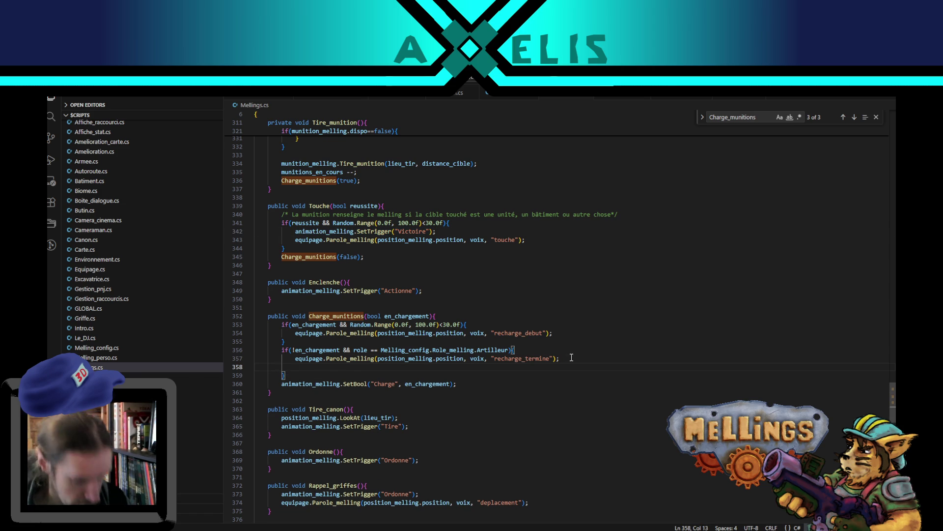
text(animation_melling.SetTrigger("Victoire");)
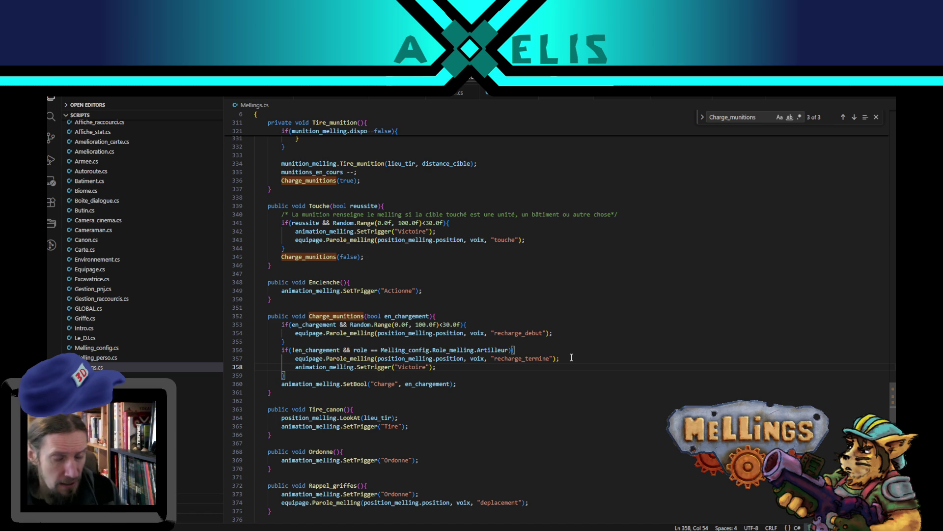
click(412, 368)
double_click(412, 367)
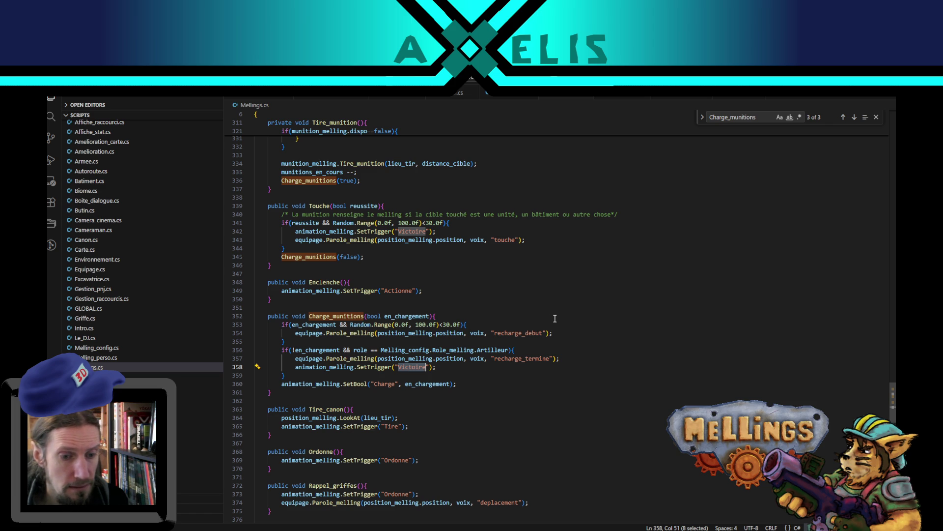
double_click(397, 494)
key(ctrl+c)
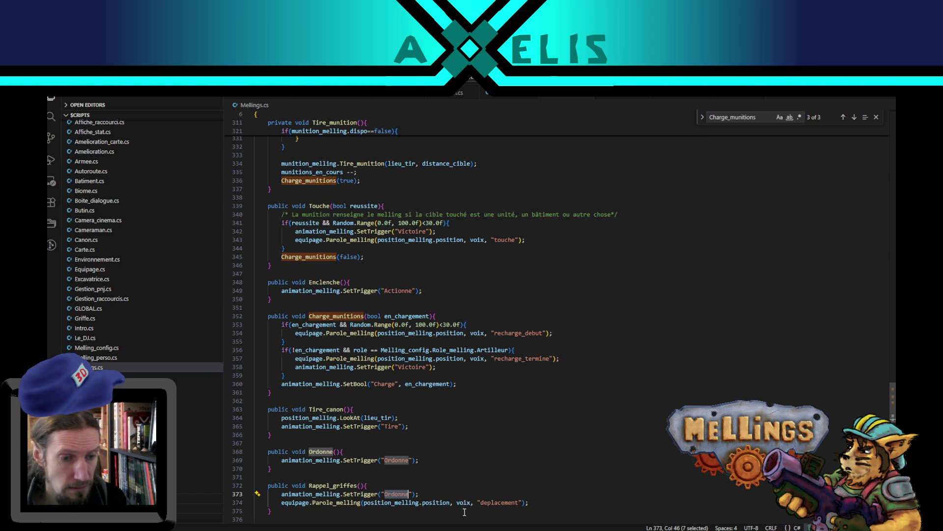
double_click(407, 367)
key(ctrl+v)
Review animation_melling and en_chargement uses, then select the new Ordonne trigger line
click(443, 364)
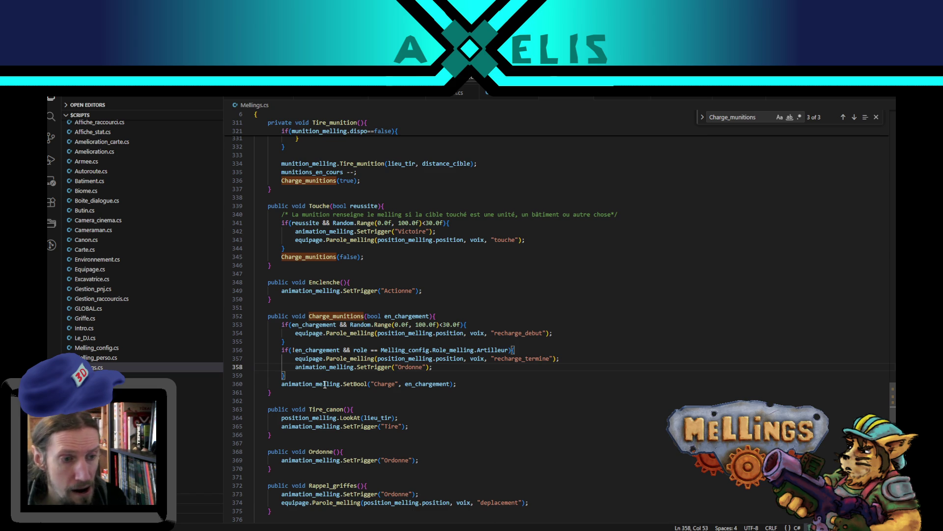
double_click(304, 384)
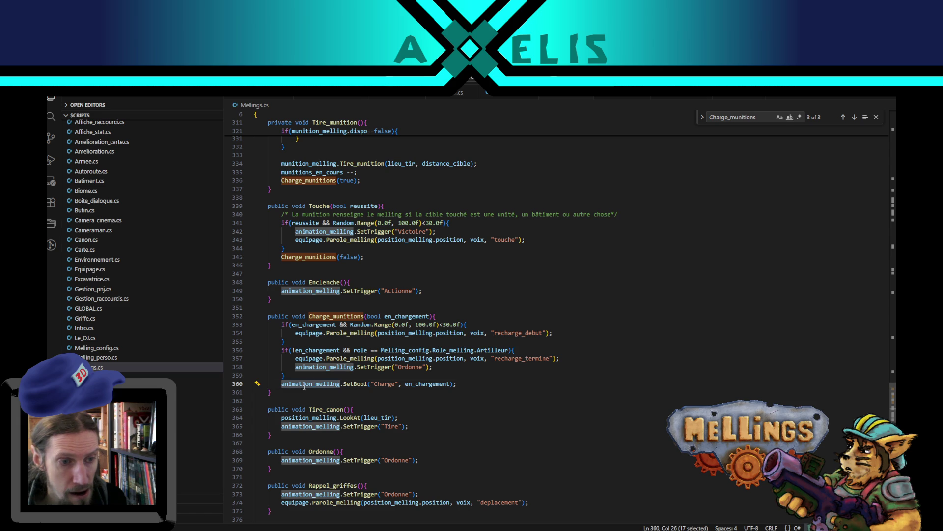
click(410, 367)
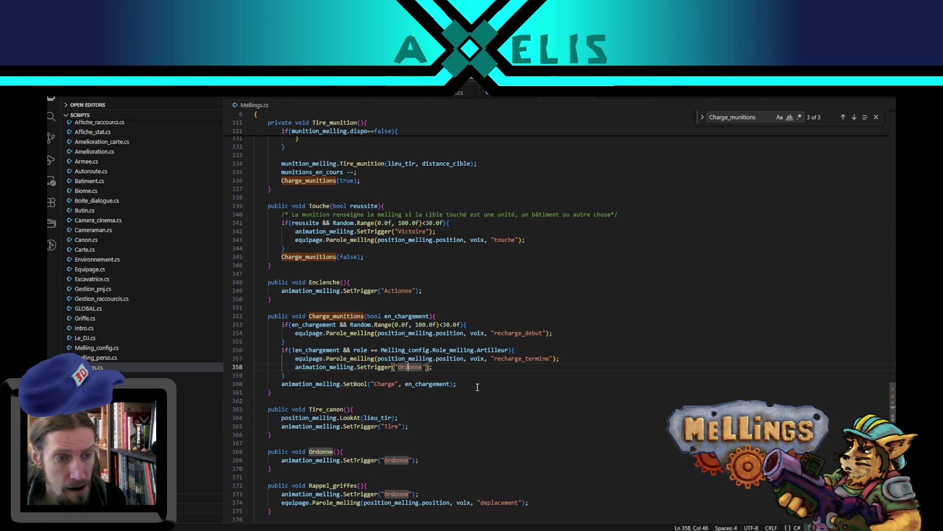
double_click(425, 384)
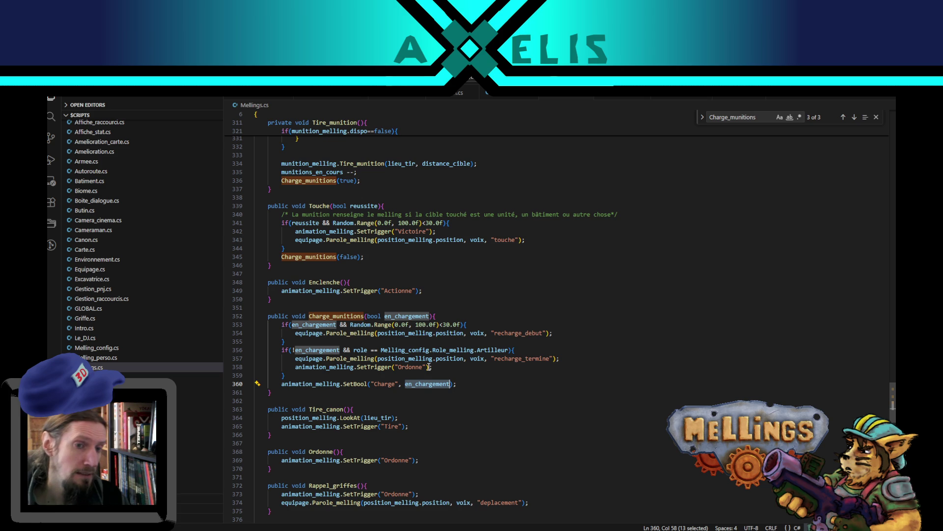
click(438, 369)
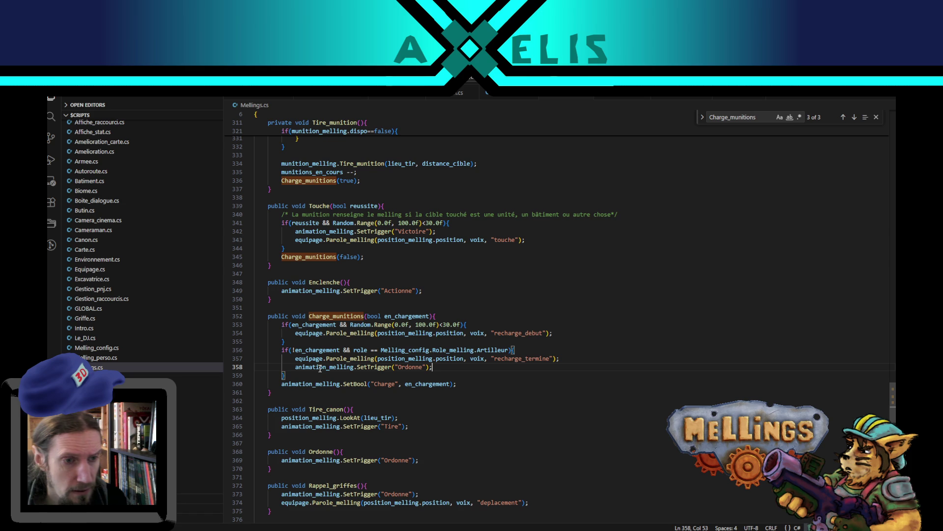
drag(296, 367, 432, 367)
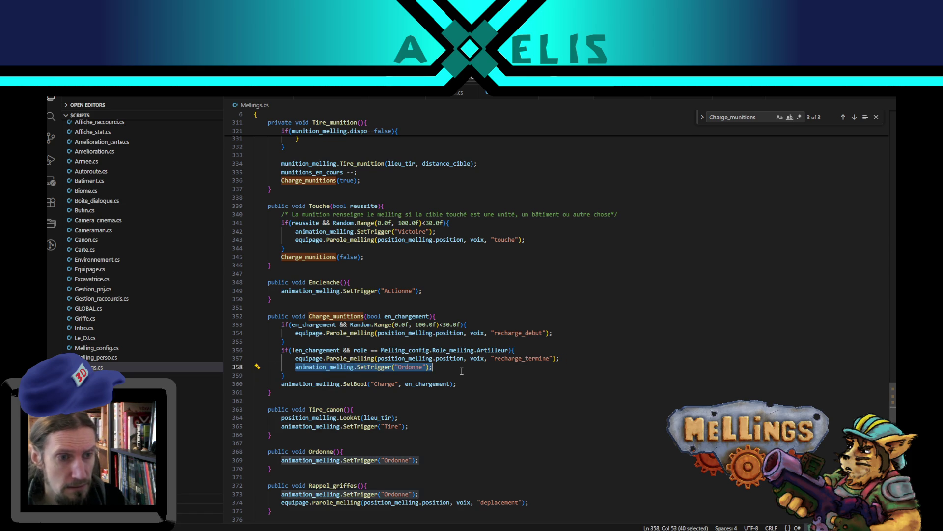